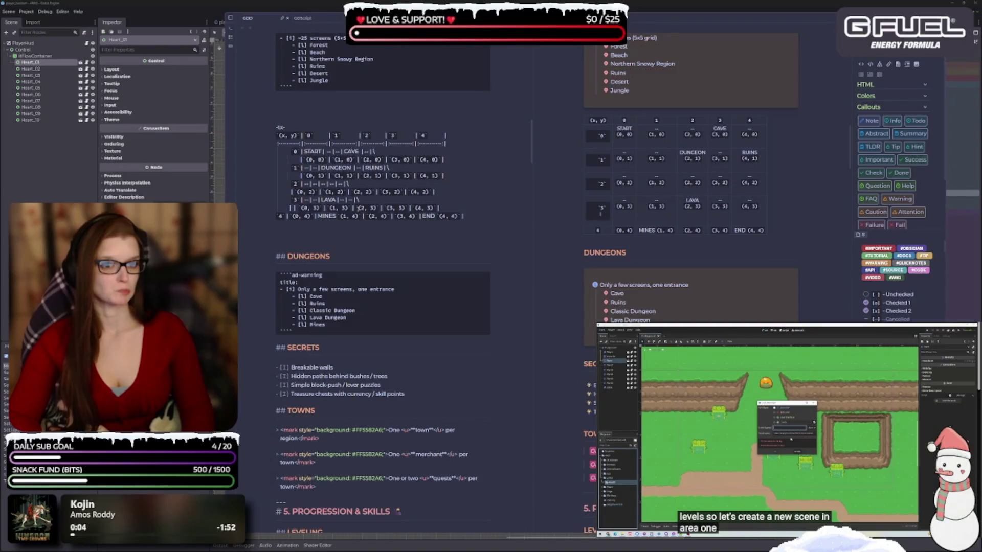
Fix the (0, 3) grid row: drop the extra leading pipe, tab-indent it, then add ^^.
key(BackSpace)
key(BackSpace)
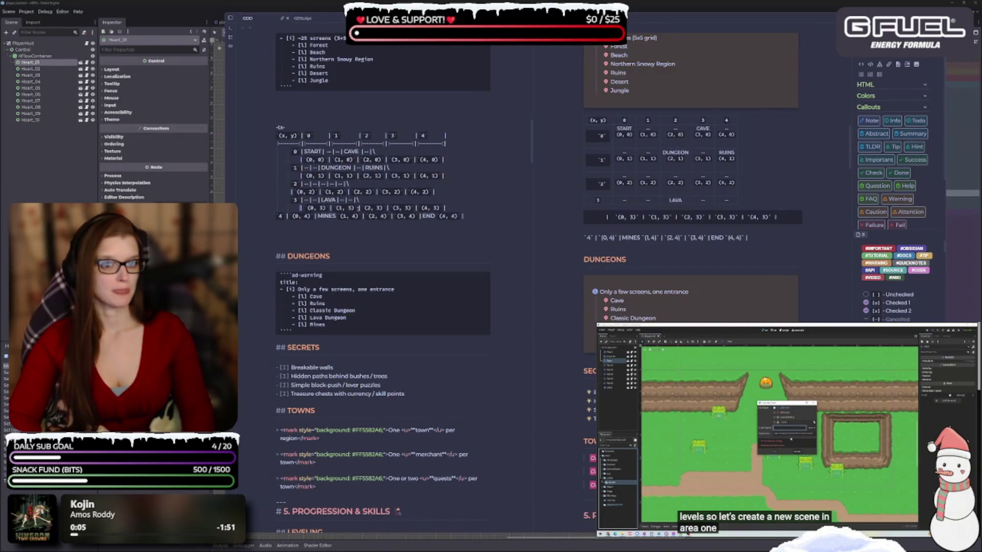
key(Right)
key(Right)
key(Right)
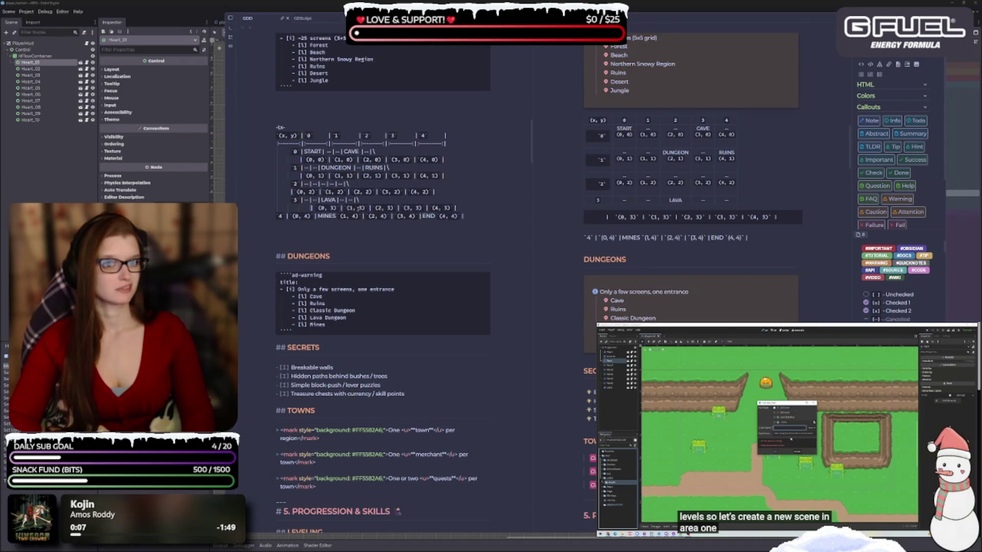
key(Home)
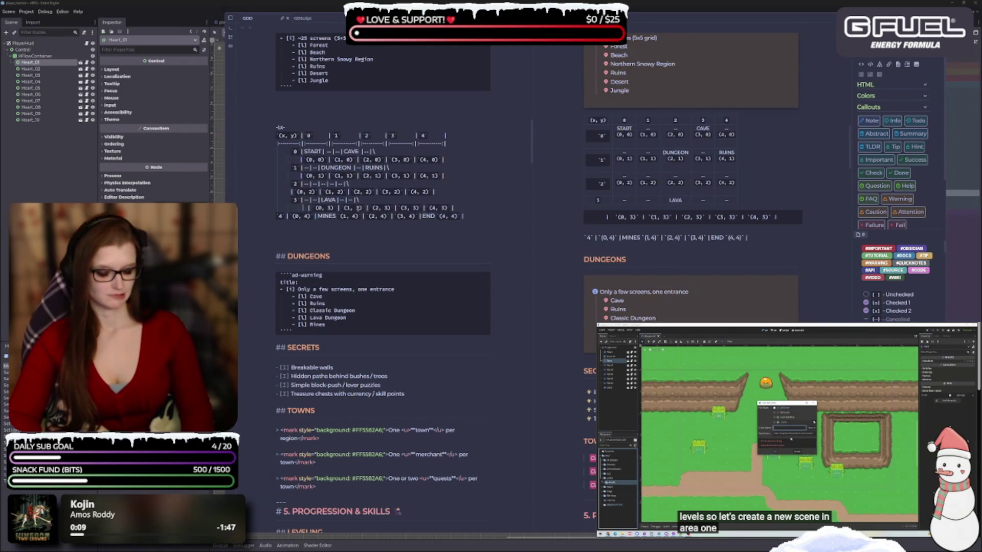
text(|)
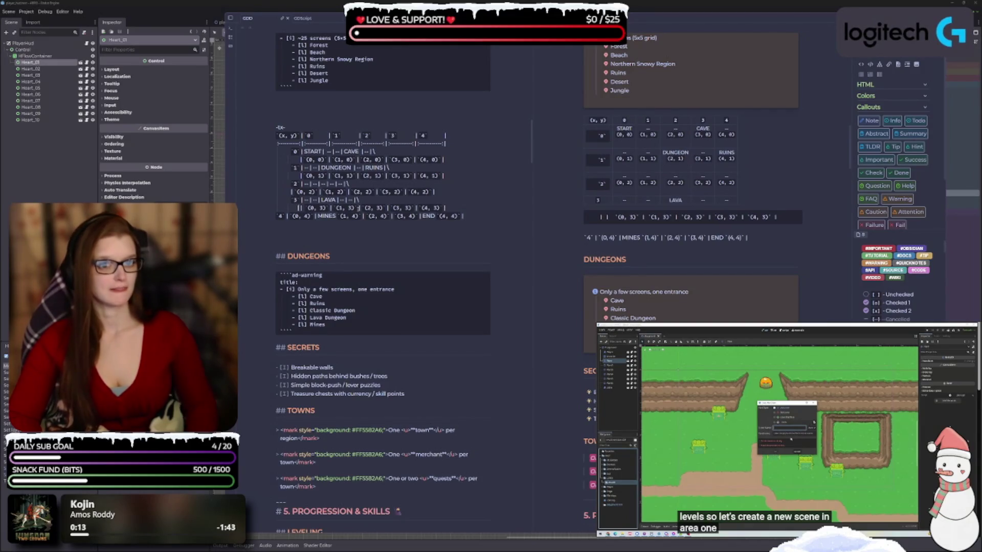
key(BackSpace)
key(BackSpace)
key(Tab)
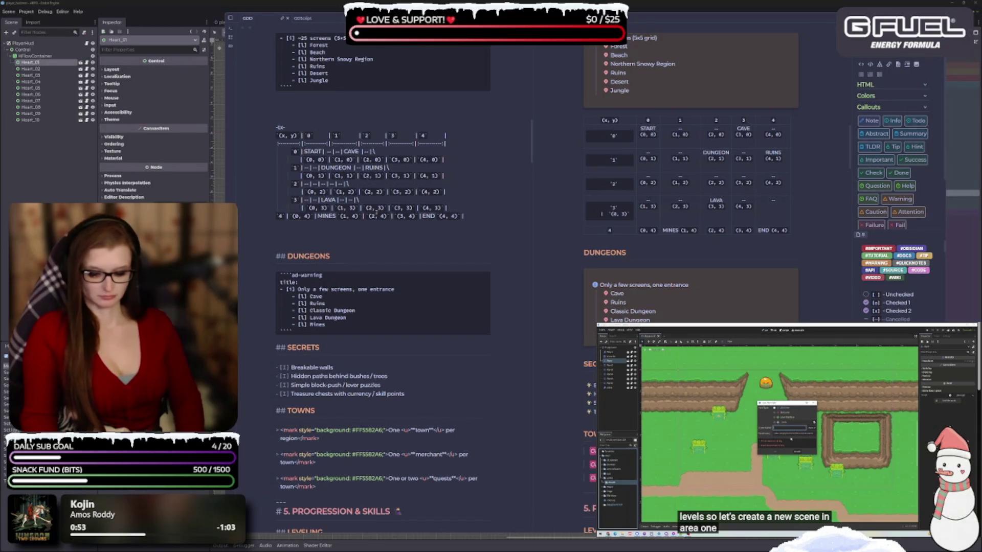
text(^^)
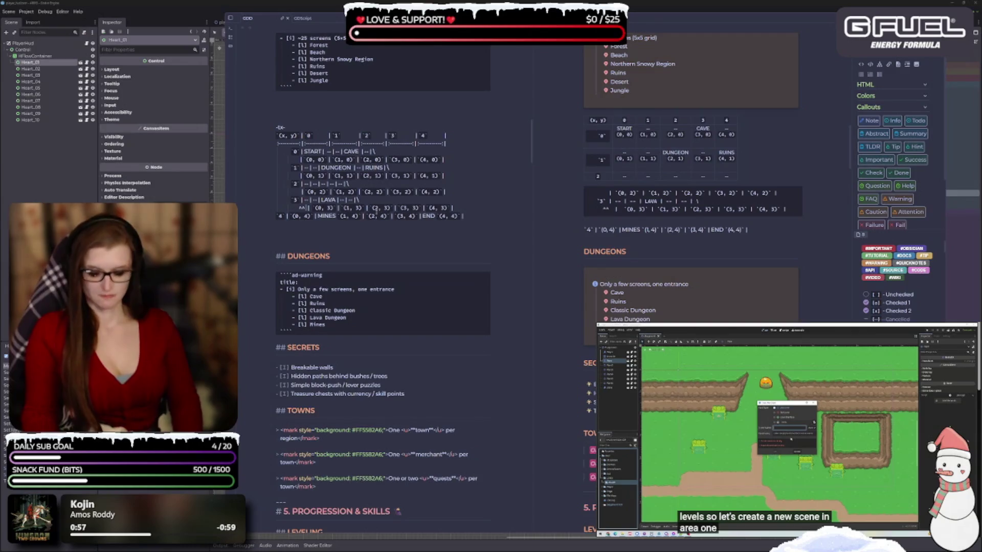
Remove the stray ^^, restore the (0, 3) row's line, and unindent rows through DUNGEON/RUINS.
key(BackSpace)
key(BackSpace)
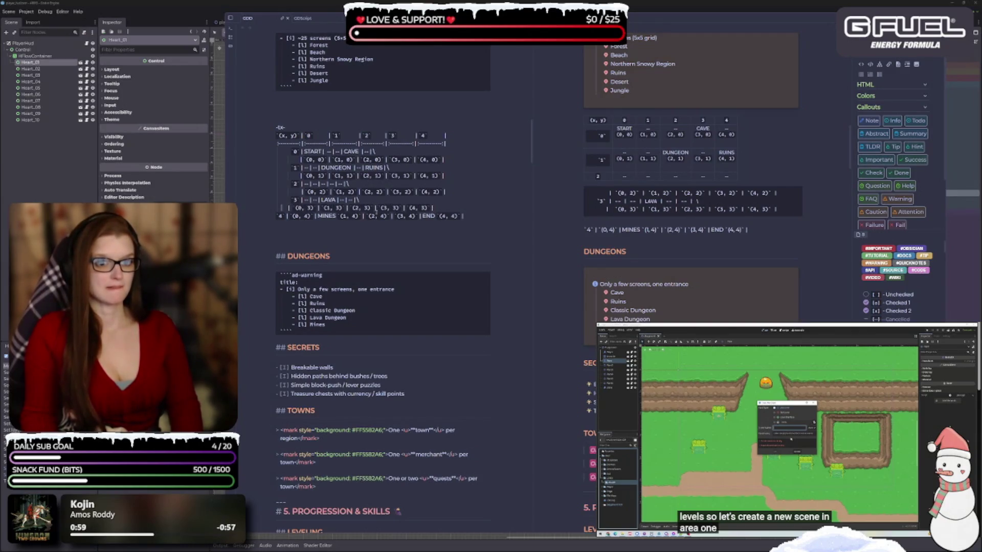
key(BackSpace)
key(Return)
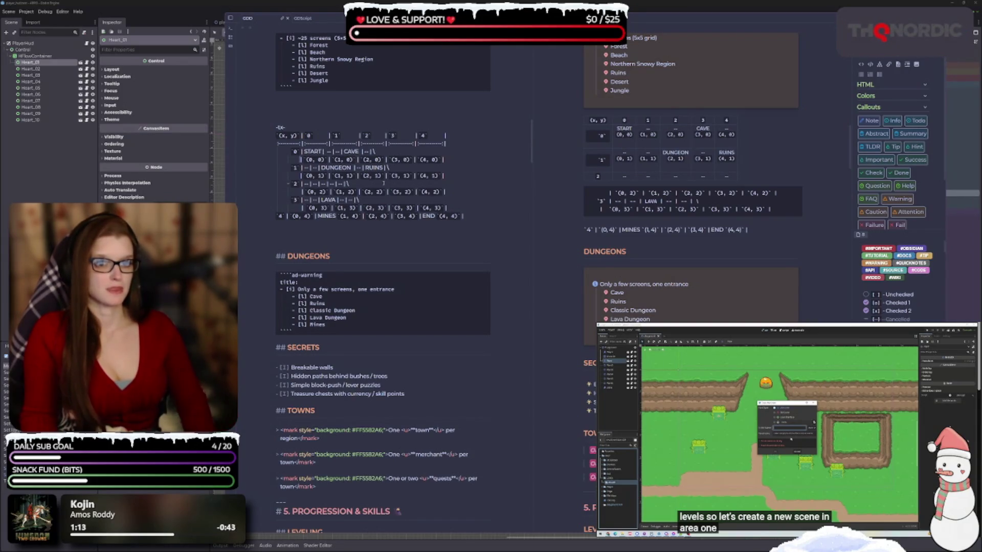
key(BackSpace)
key(BackSpace)
key(BackSpace)
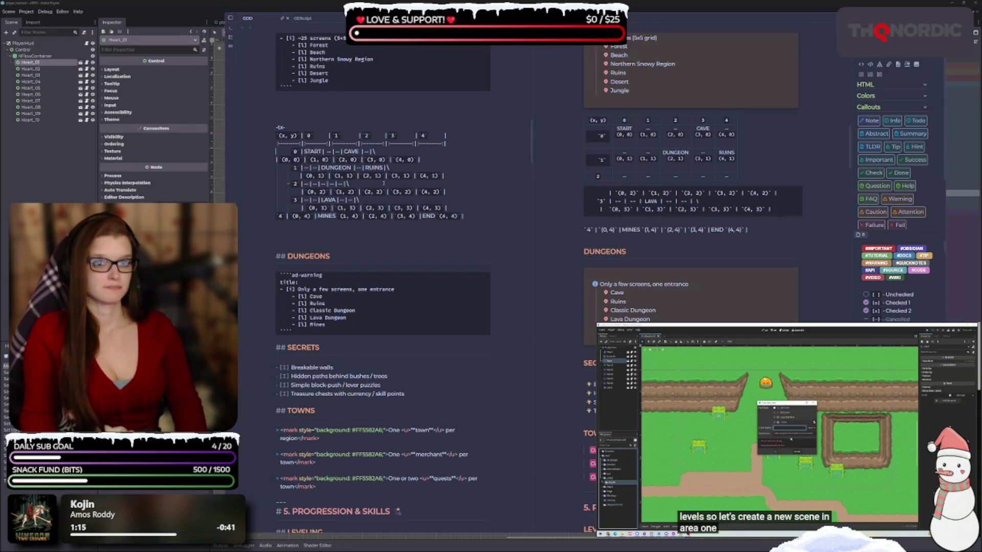
key(BackSpace)
key(BackSpace)
key(BackSpace)
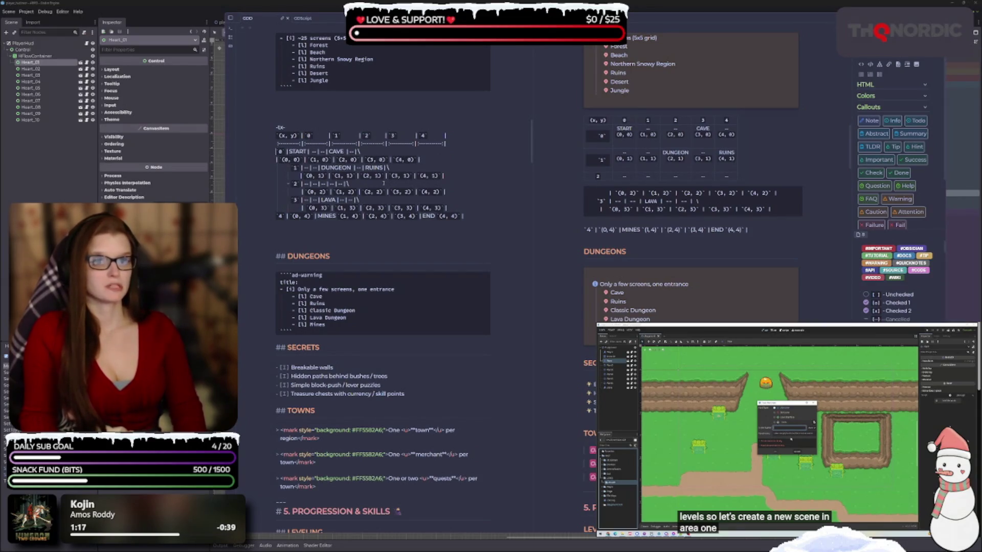
key(BackSpace)
key(BackSpace)
key(BackSpace)
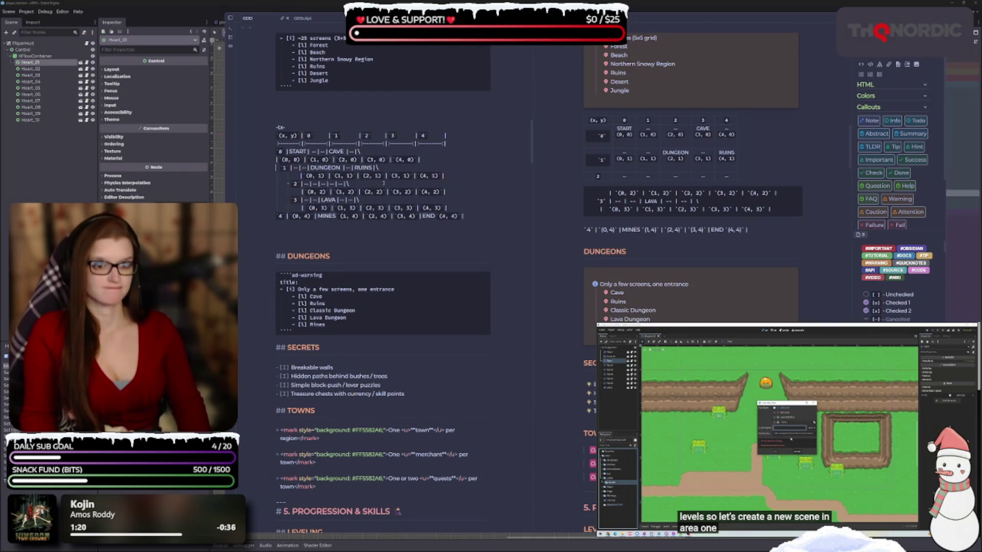
Strip leading spaces from the (0, 1) row, the row 2 divider, and the (0, 2) row.
key(Down)
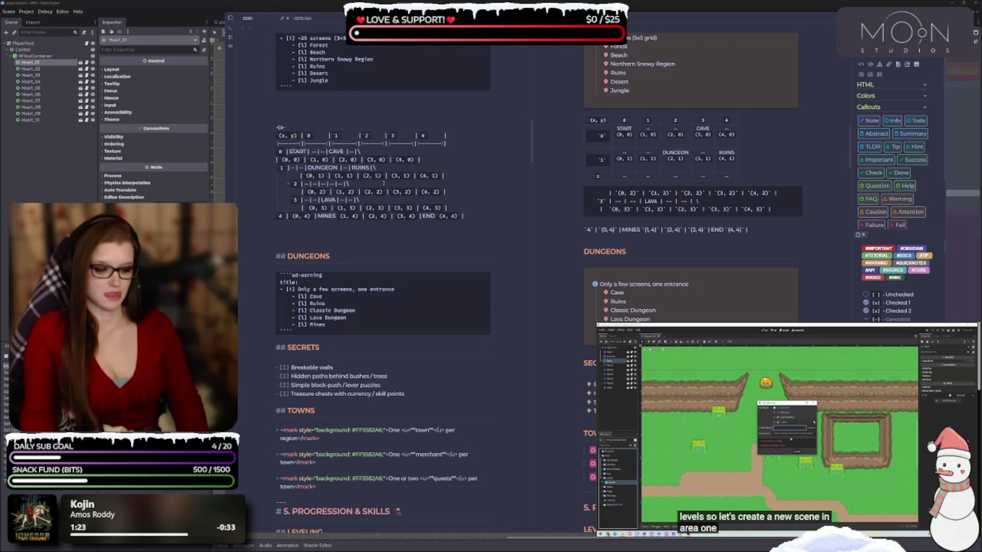
key(Delete)
key(Delete)
key(Delete)
key(Delete)
key(Delete)
key(Delete)
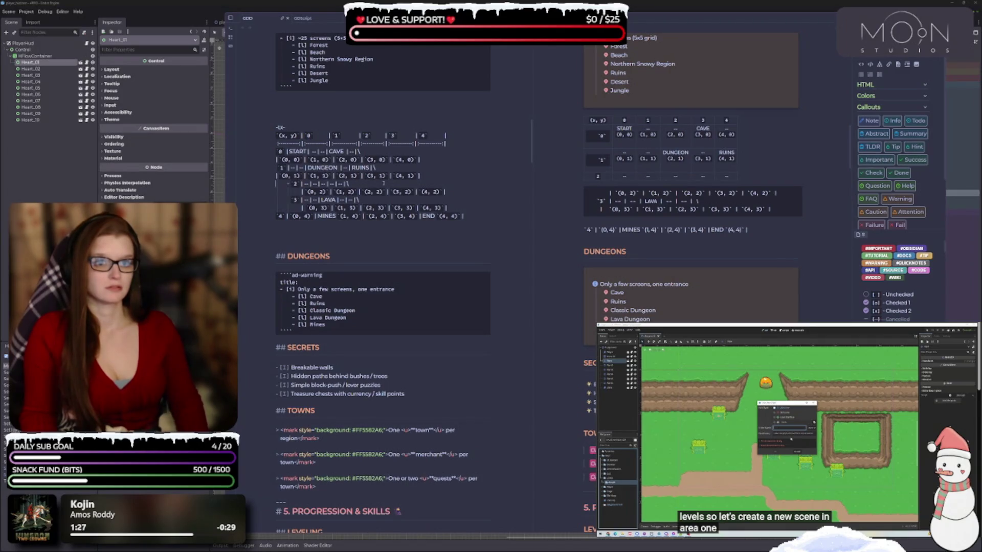
key(Down)
key(Delete)
key(Delete)
key(Delete)
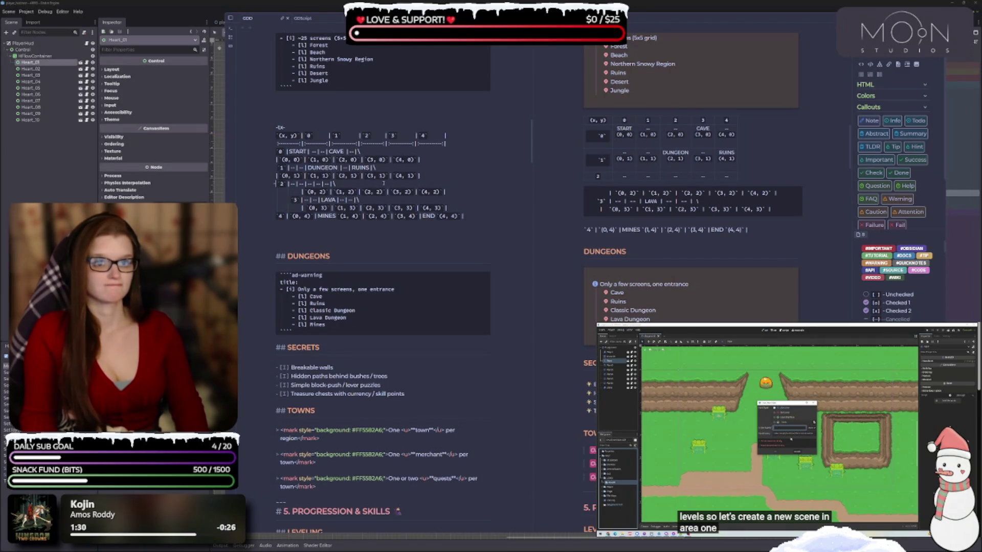
key(Delete)
key(Delete)
key(Delete)
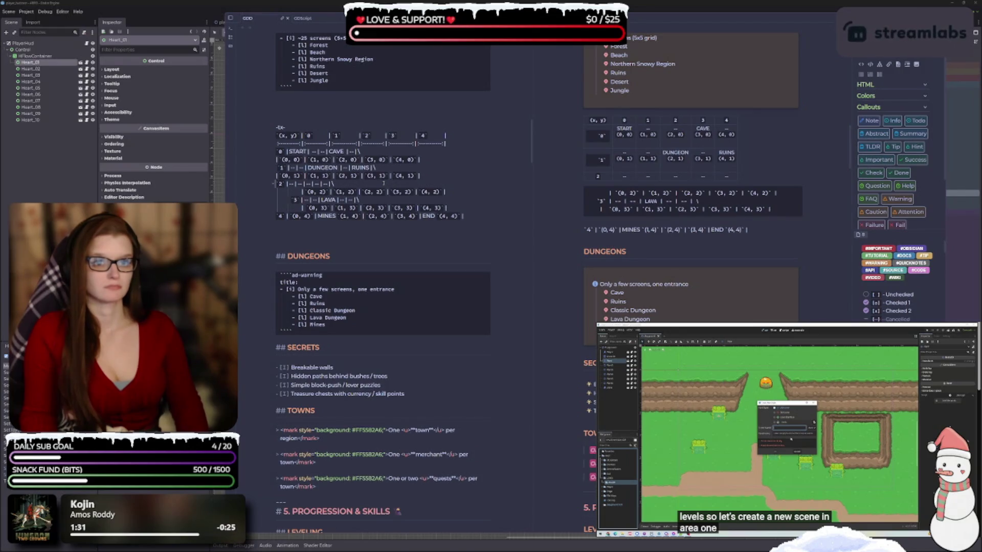
key(Down)
key(Delete)
key(Delete)
key(Delete)
key(Delete)
key(Delete)
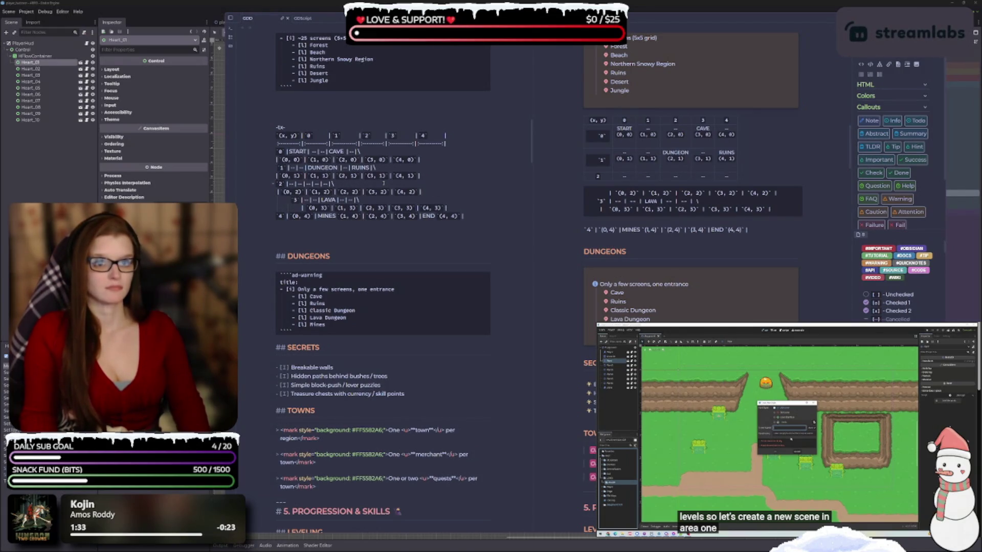
key(Down)
key(Delete)
key(Delete)
key(Delete)
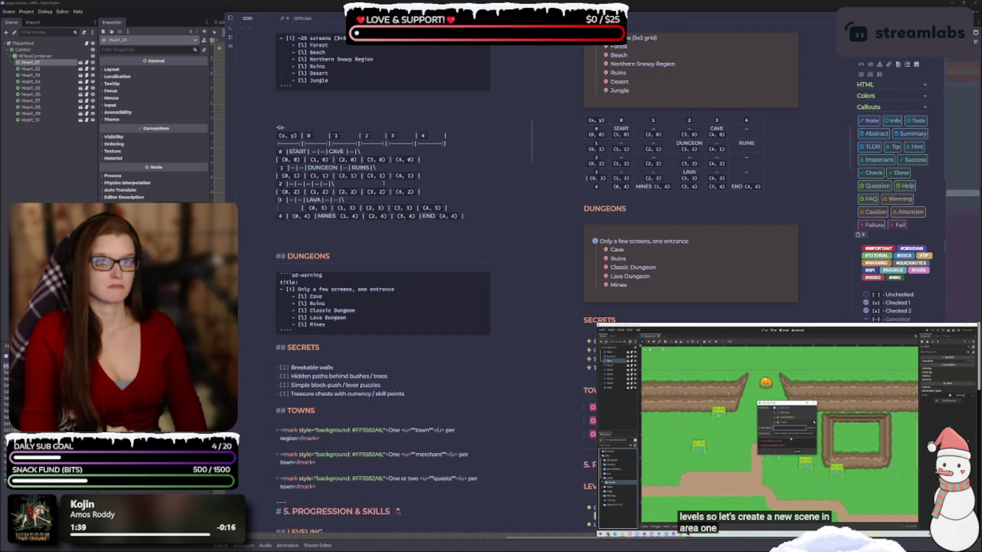
Delete the (0, 3) row's stray pipe and add ^^ and |--|--| so all five rows render.
key(Delete)
key(Delete)
key(Delete)
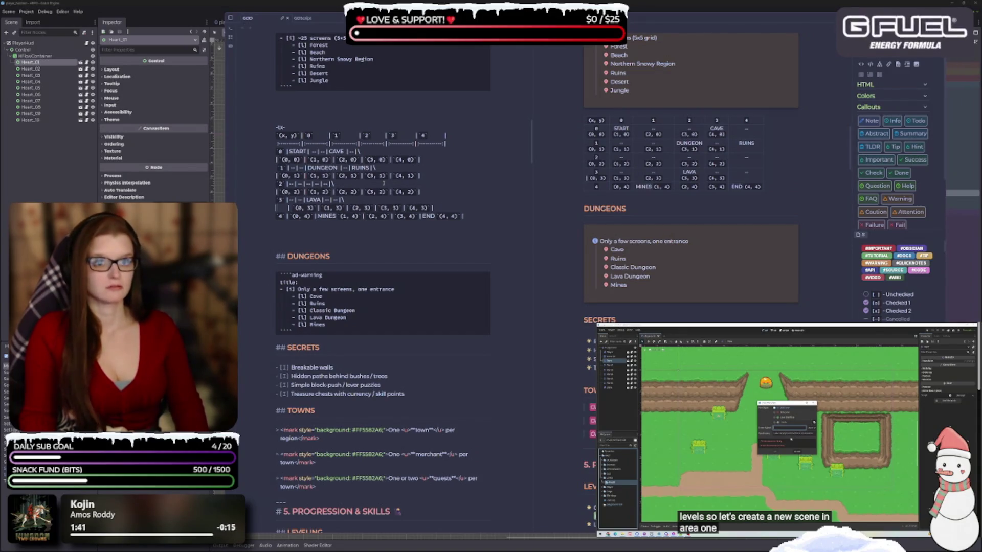
key(Delete)
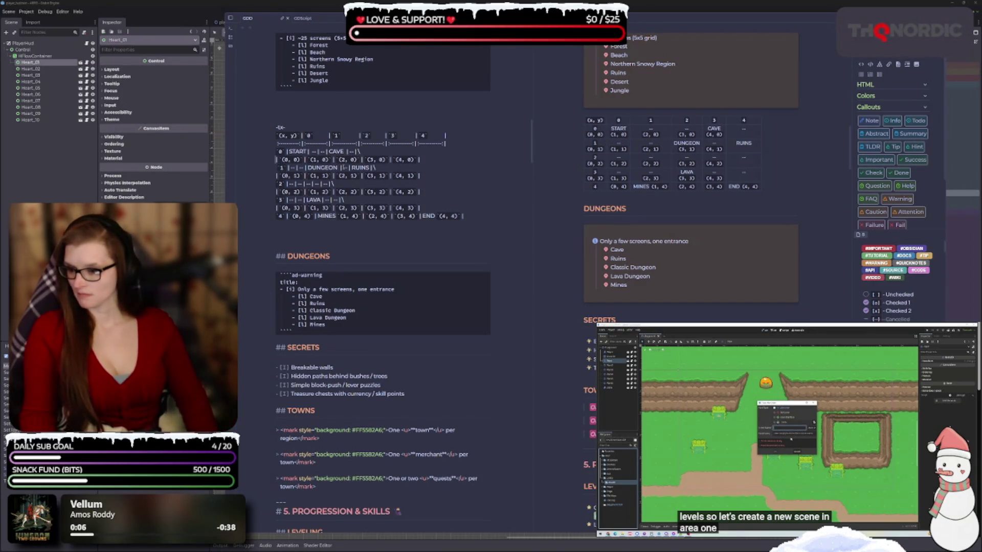
text(^^)
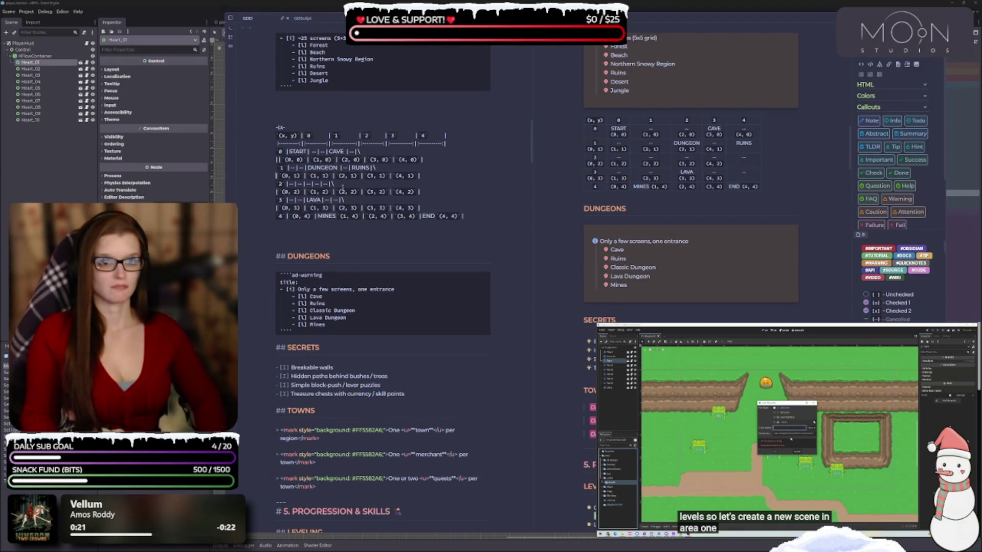
text(|--)
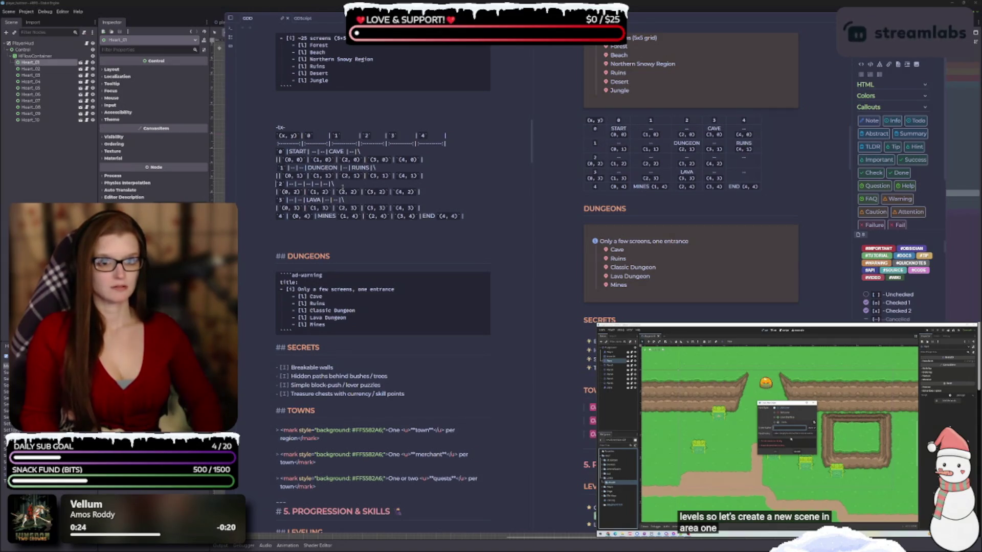
text(|--)
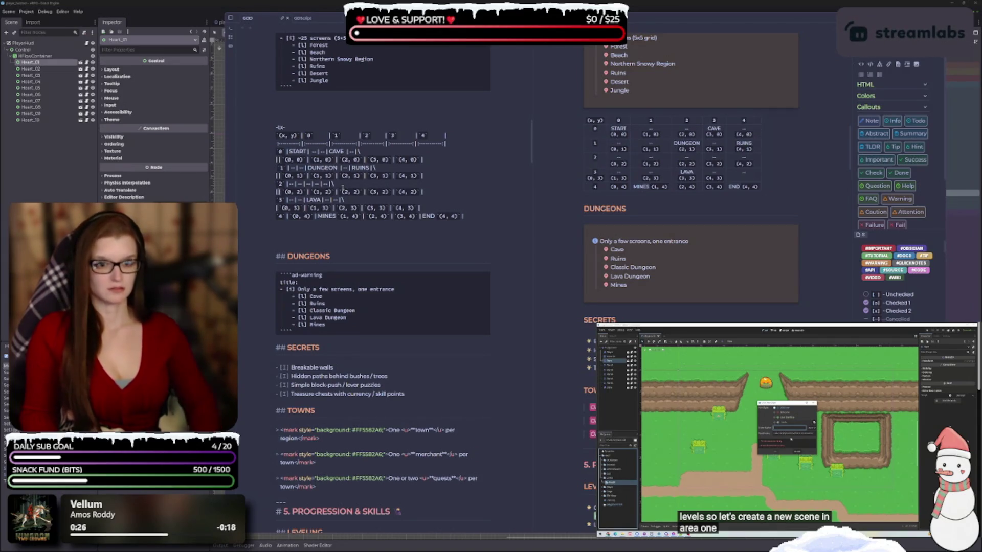
text(|)
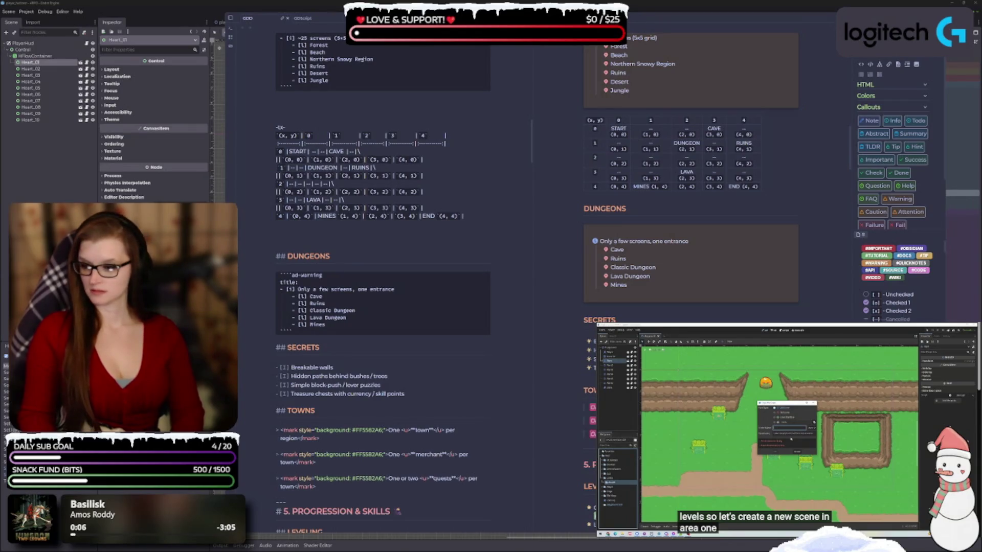
click(356, 228)
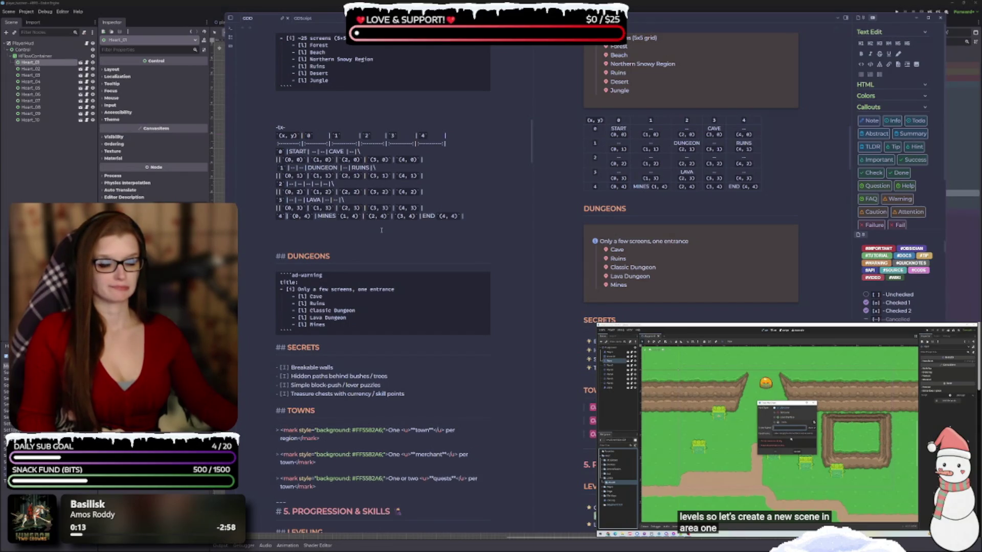
Paste the LAVA row 3 line into a new row 4 and type MINES.
key(Return)
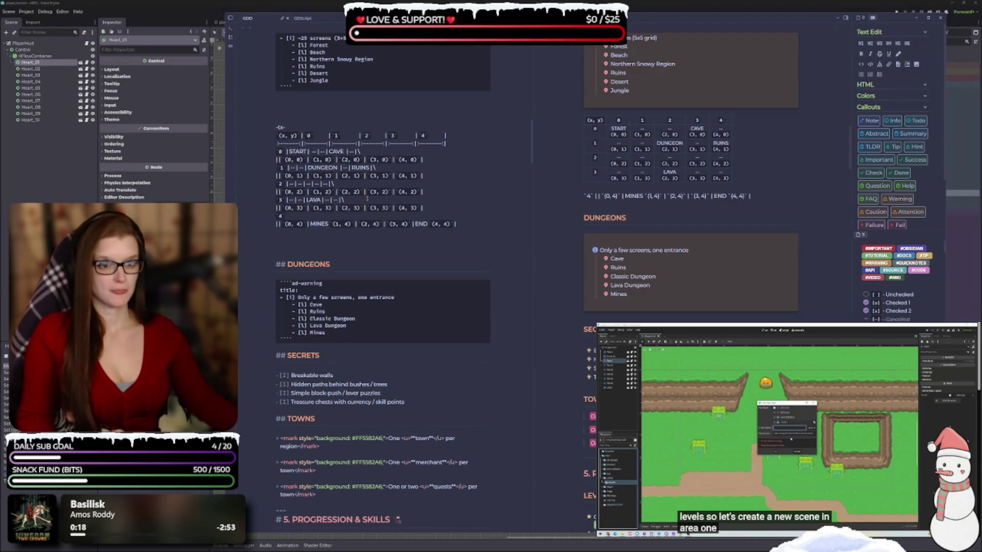
drag(366, 198, 287, 200)
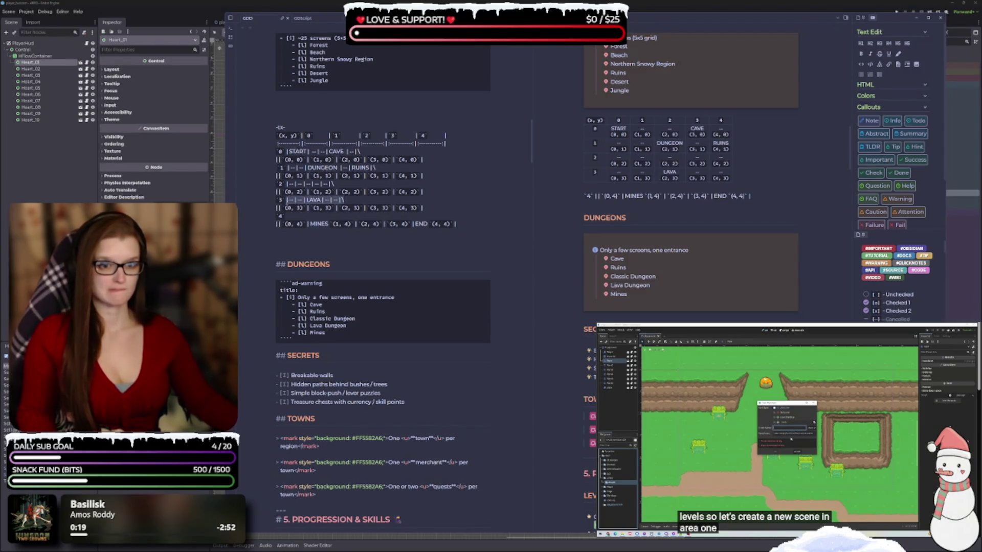
click(359, 216)
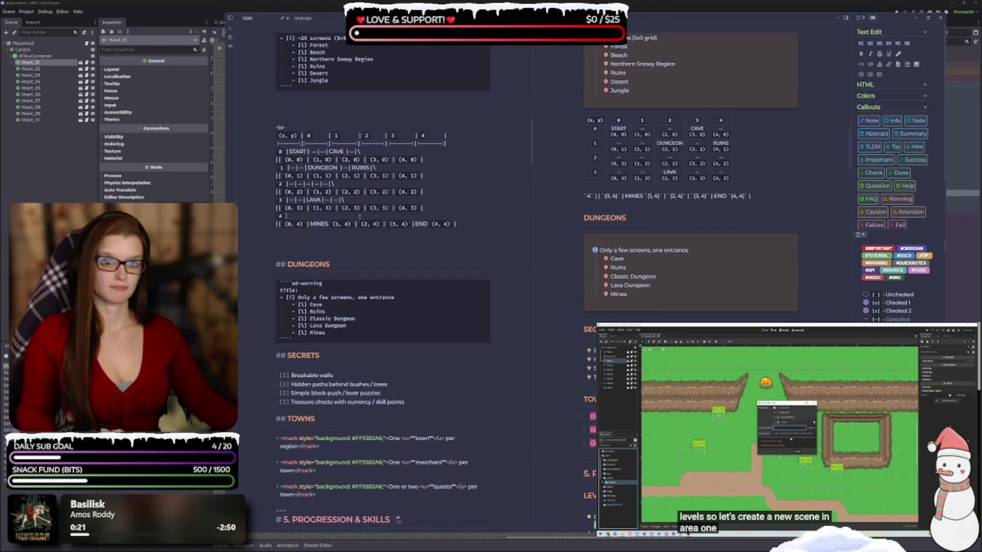
key(ctrl+v)
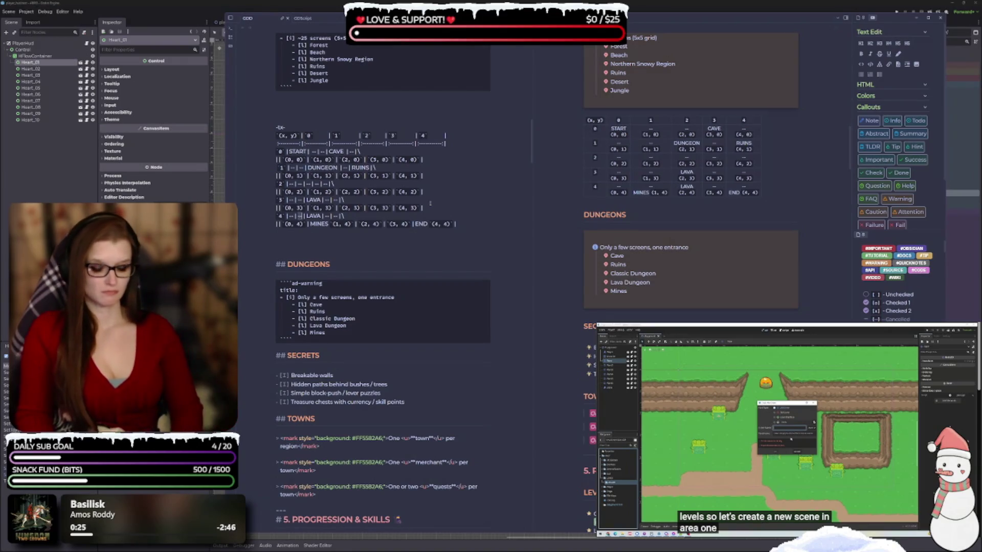
text(MINES)
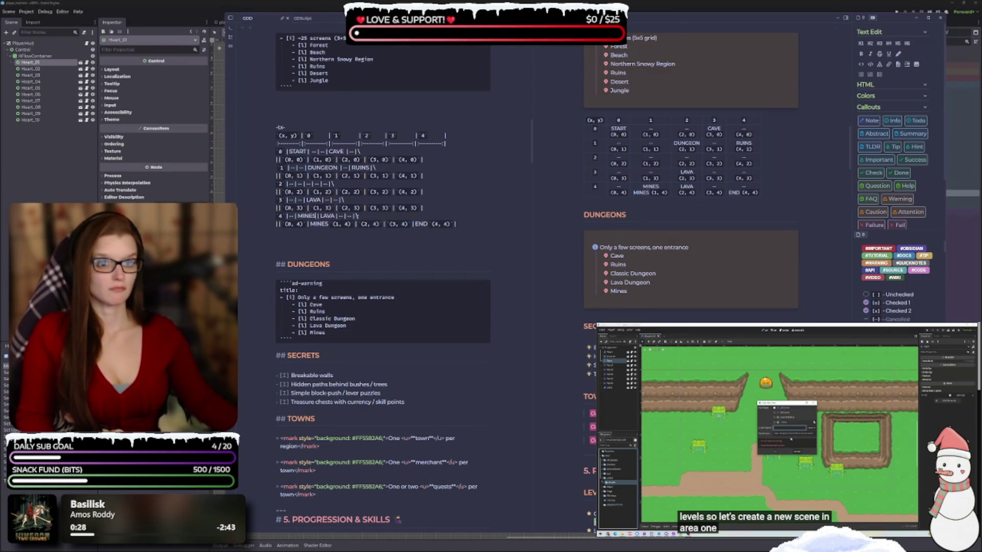
Replace row 4's LAVA with --, add END, and delete duplicate MINES/END labels from the coordinates line.
double_click(328, 216)
text(--|)
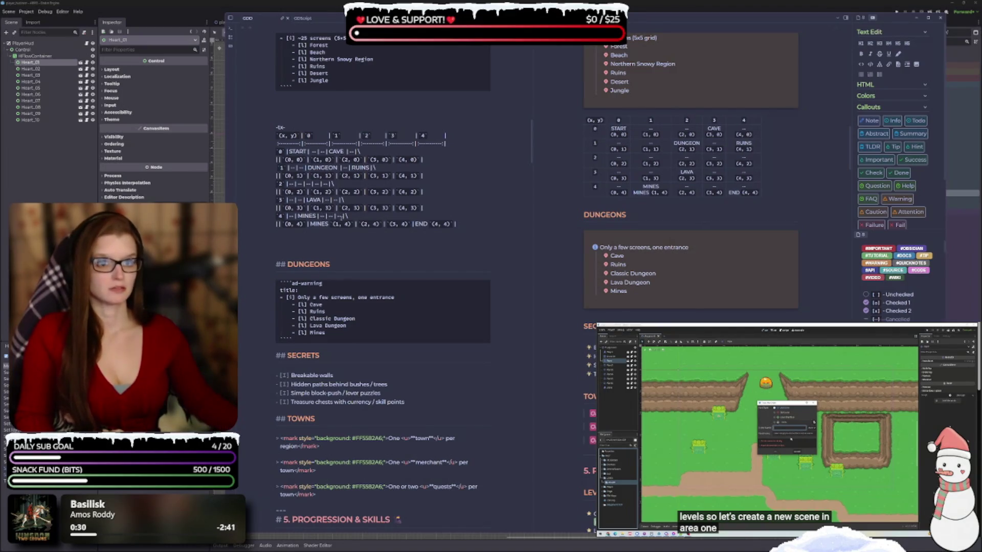
double_click(341, 216)
text(END |)
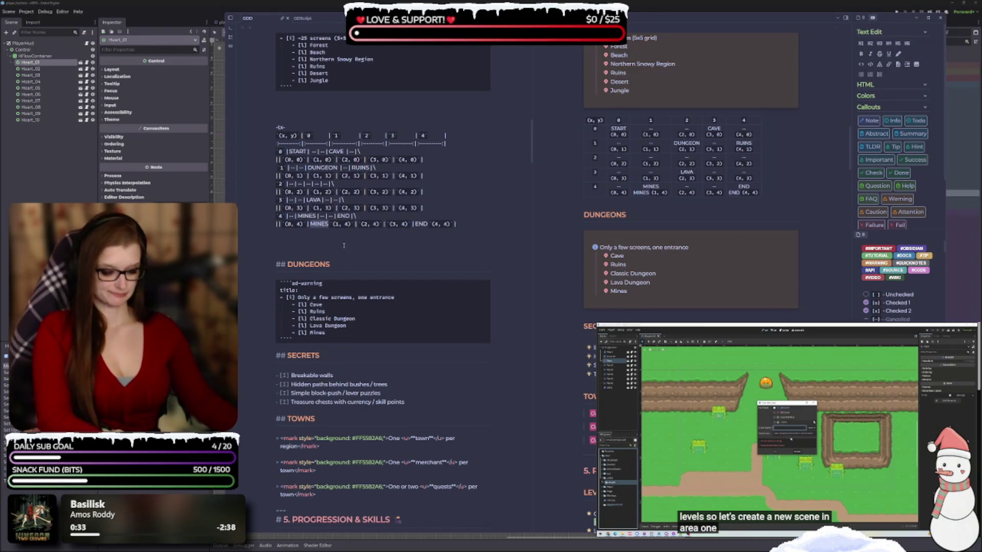
double_click(319, 224)
key(BackSpace)
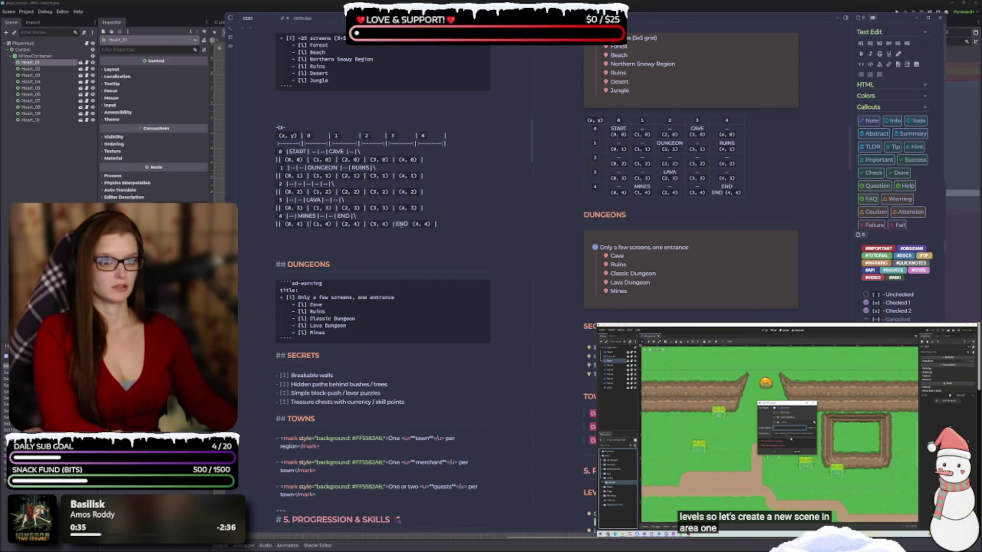
double_click(401, 224)
key(BackSpace)
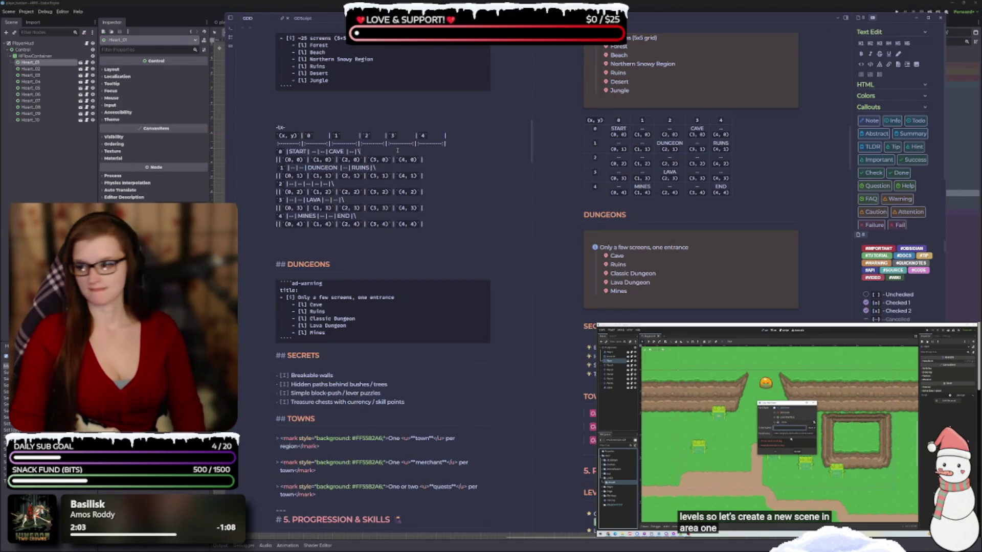
Delete row 0's trailing backslash, then add and remove test ^^ on the (0, 0) line.
key(BackSpace)
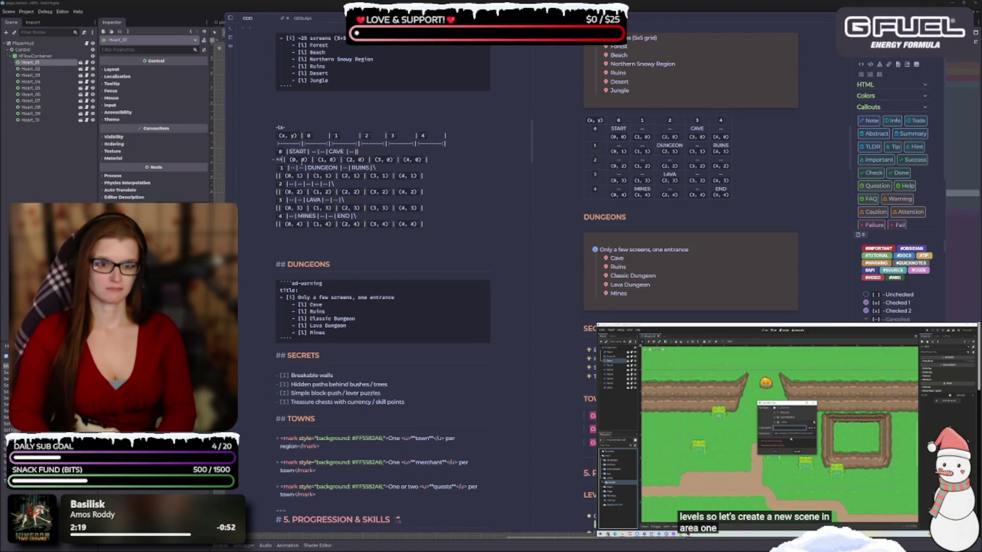
click(298, 175)
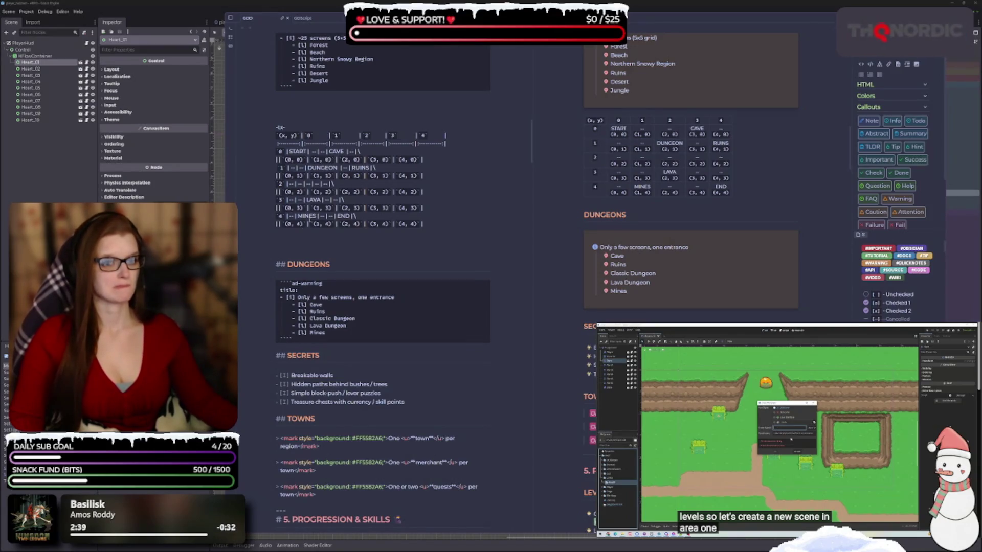
text(^^)
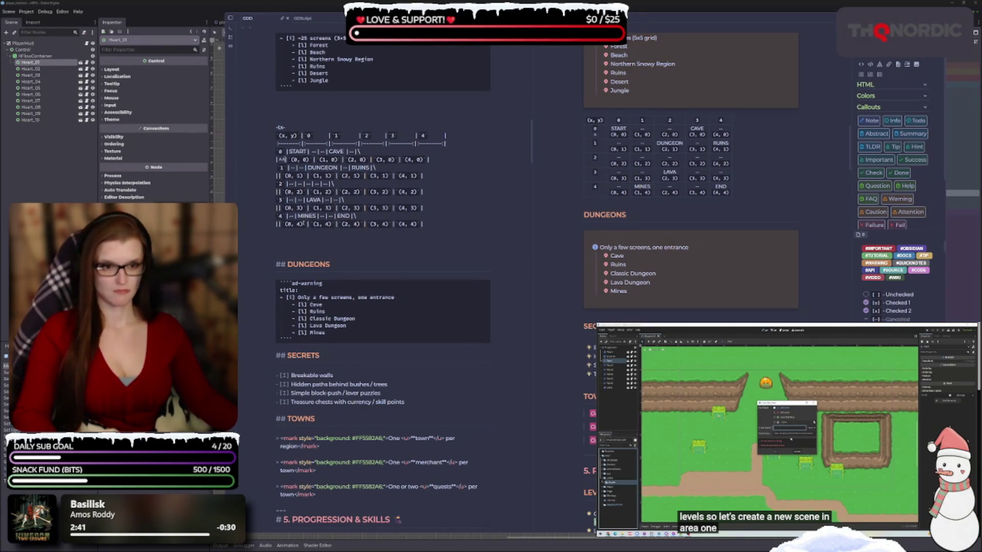
key(BackSpace)
key(BackSpace)
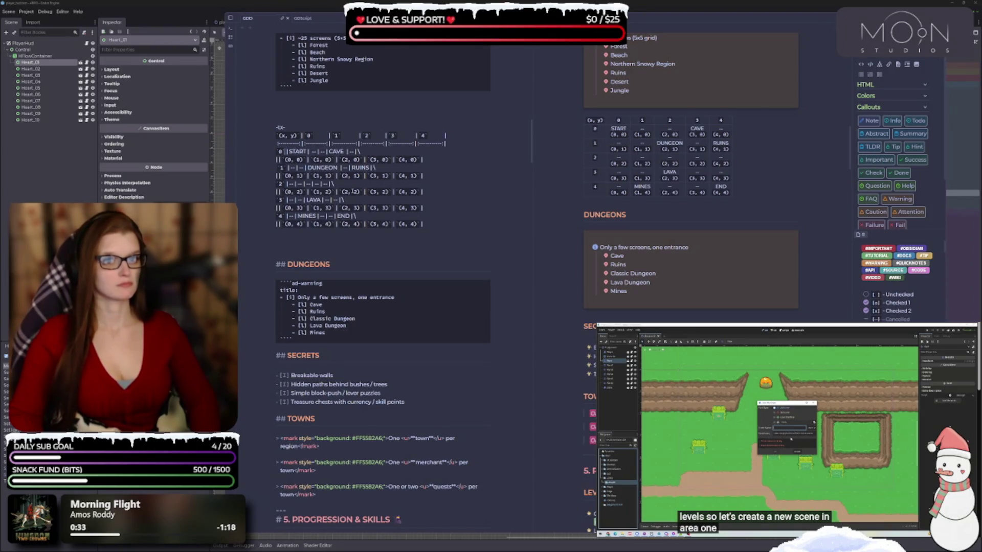
text(|)
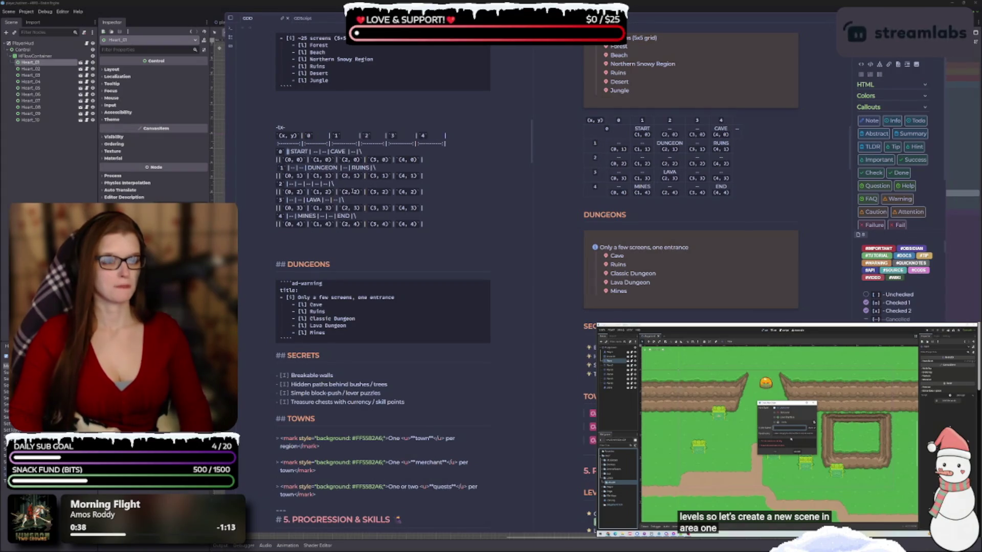
key(BackSpace)
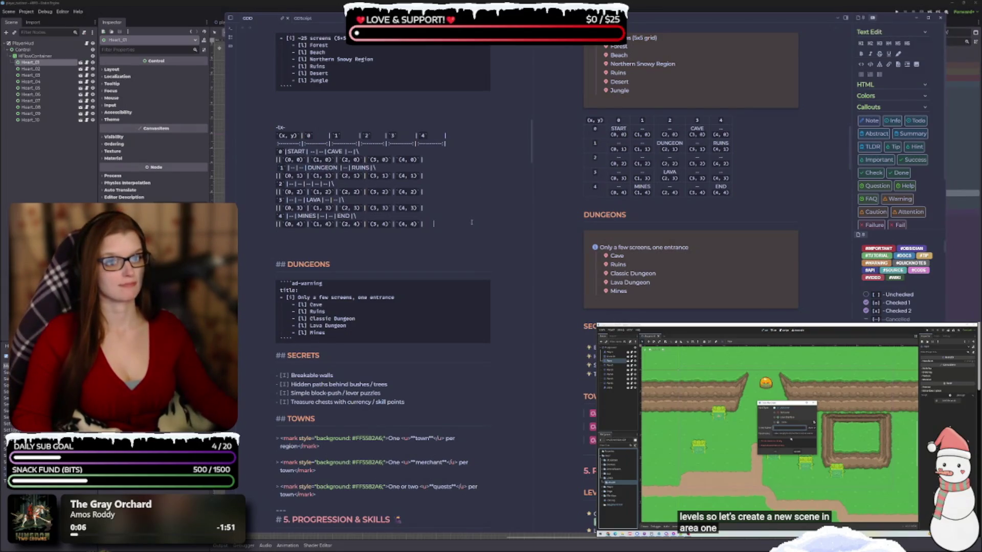
scroll(432, 249, up, 3)
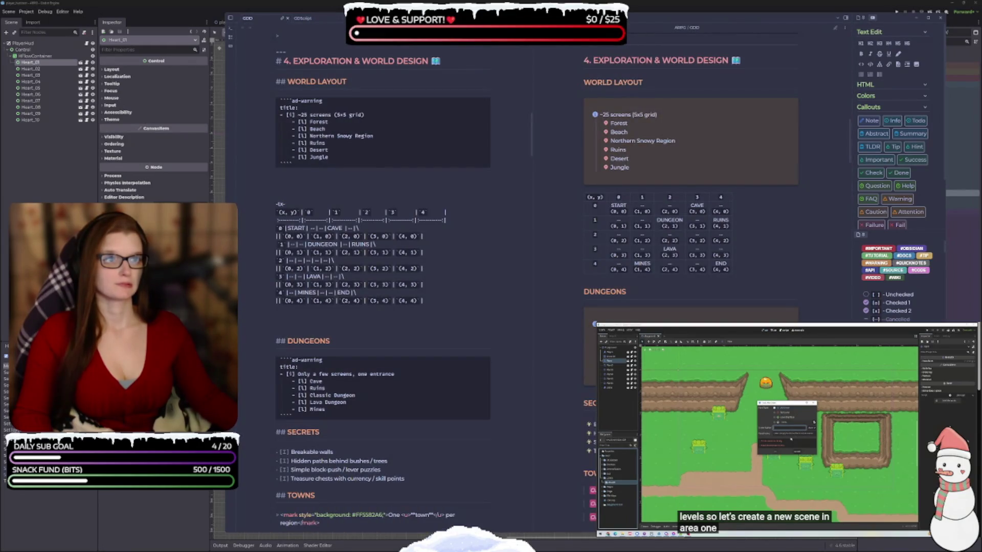
Close the preview pane, switch the note to reading view, and move Obsidian left.
key(ctrl+w)
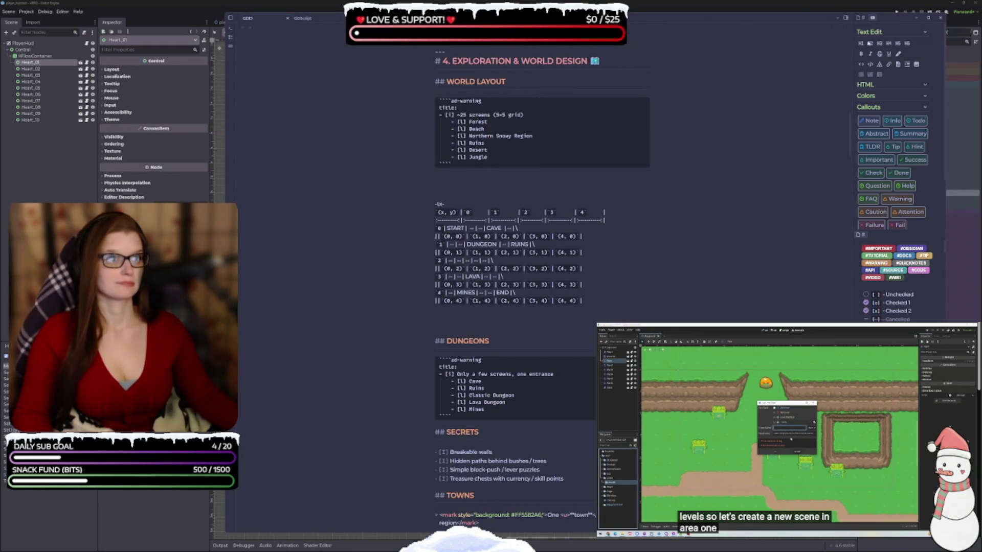
key(ctrl+e)
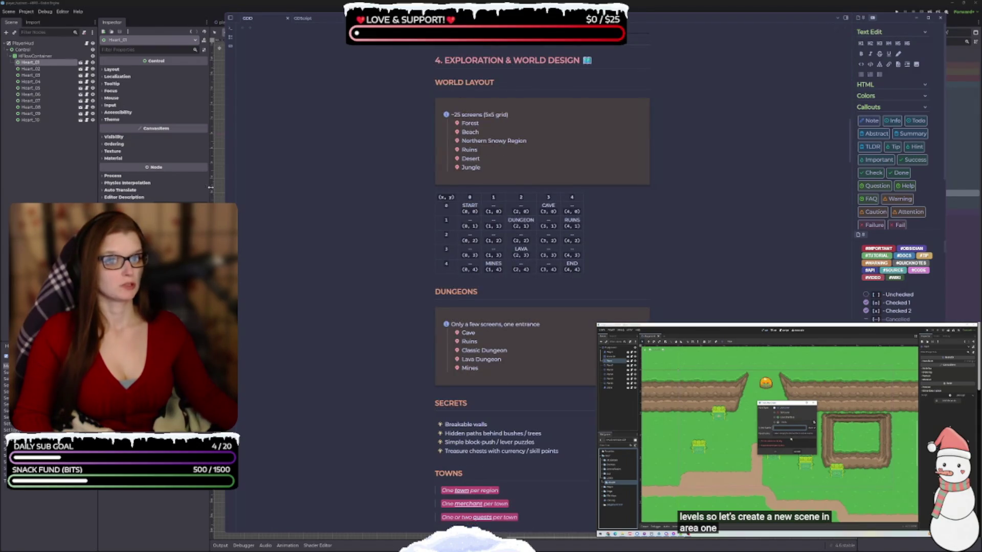
mouse_move(224, 182)
mouse_down()
mouse_move(697, 182)
mouse_move(634, 182)
mouse_move(699, 172)
mouse_up()
click(845, 18)
mouse_move(845, 18)
mouse_down()
mouse_move(383, 14)
mouse_move(400, 14)
mouse_up()
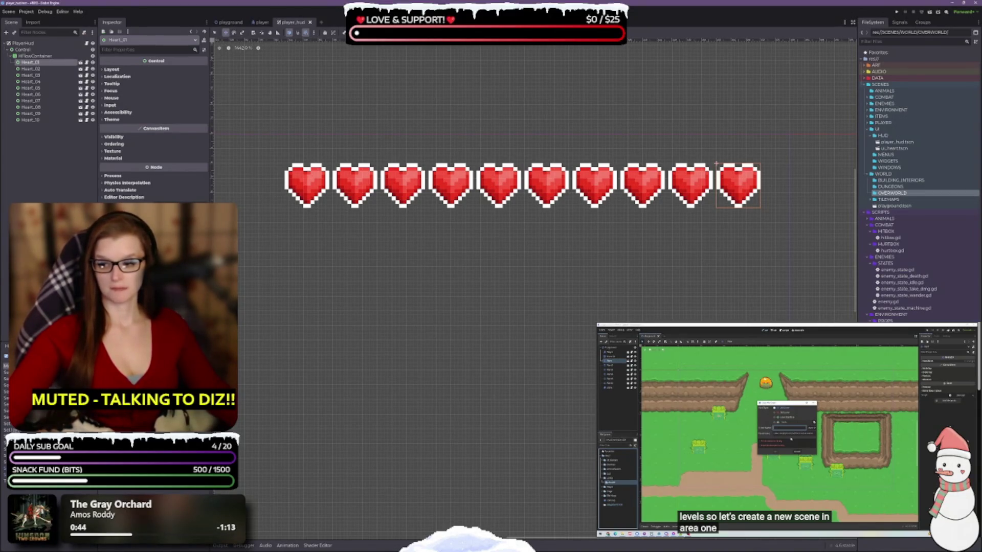
Alt+Tab to the Obsidian GDD window over the Godot editor.
key(alt+Tab)
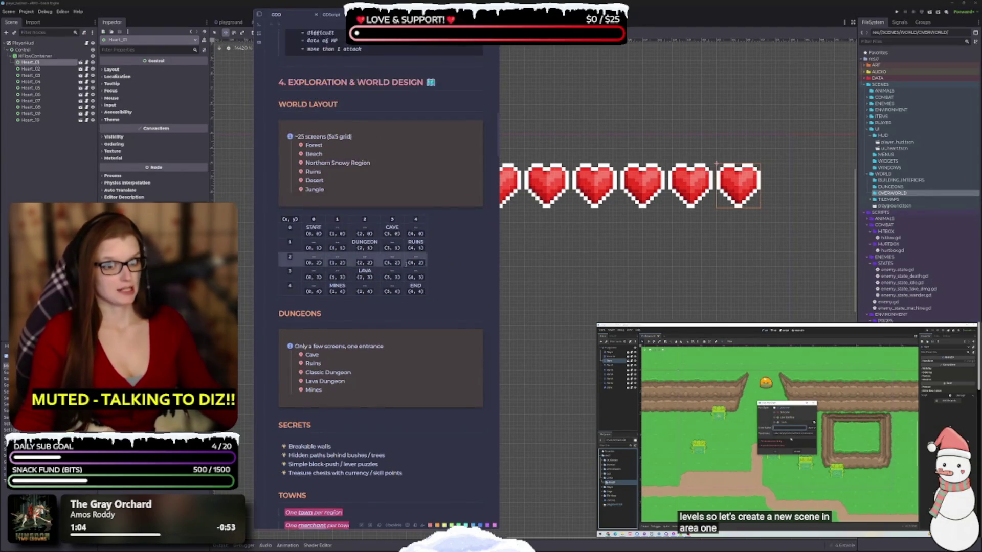
scroll(321, 177, down, 1)
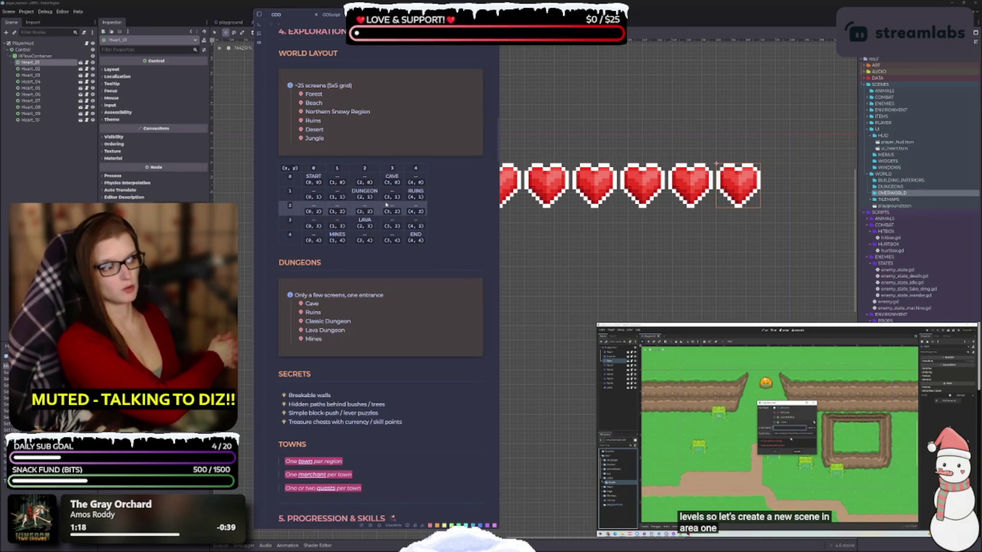
scroll(386, 204, up, 3)
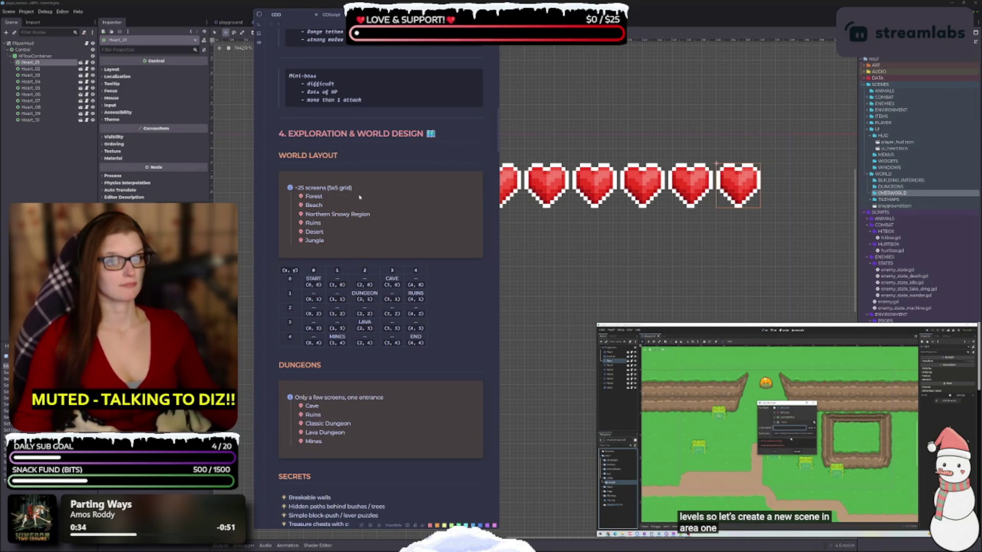
scroll(447, 334, down, 3)
scroll(423, 260, up, 2)
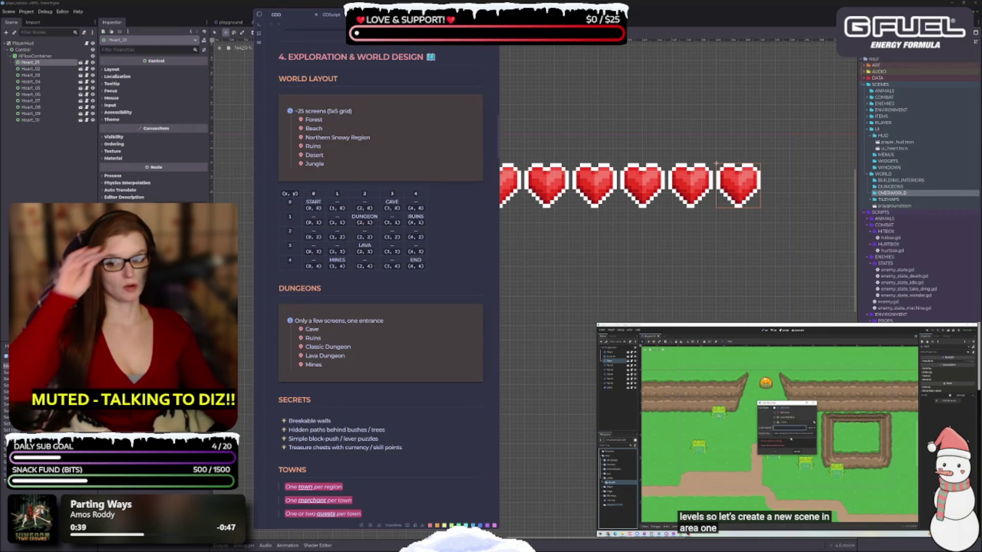
Bring Godot to front, zoom out, and recentre the player_hud heart row.
click(567, 128)
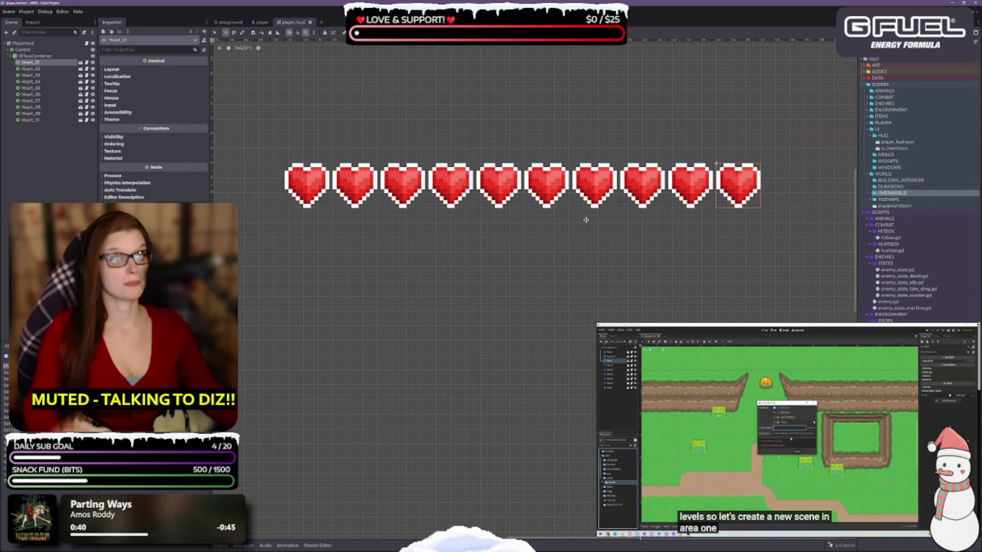
scroll(585, 217, down, 5)
scroll(590, 221, down, 4)
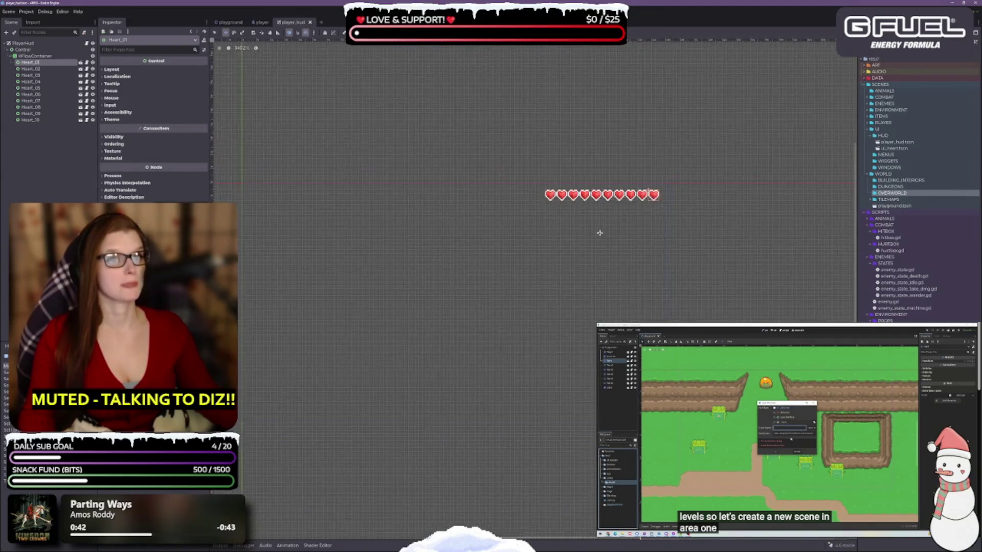
drag(572, 165, 560, 171)
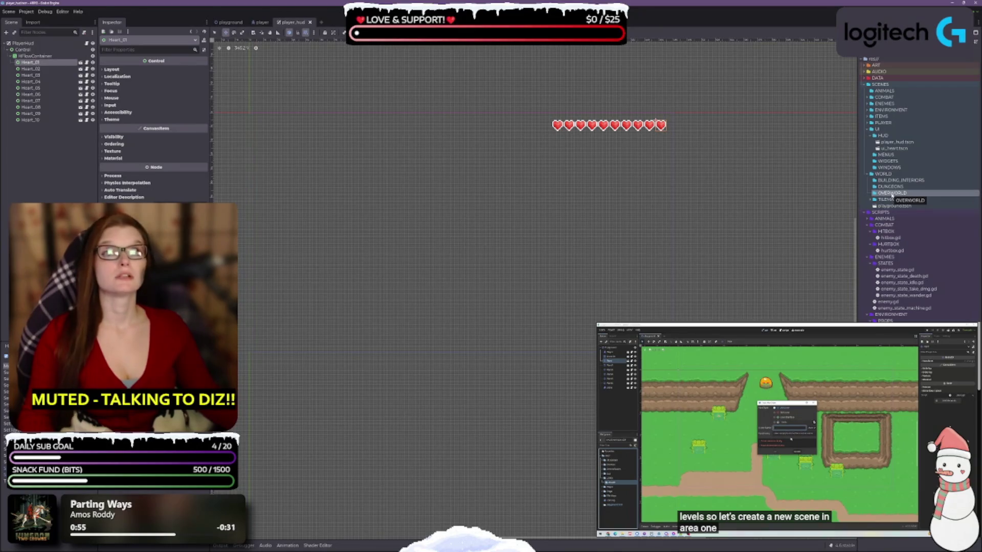
Select the SCENES/WORLD/OVERWORLD folder in the FileSystem dock.
click(891, 194)
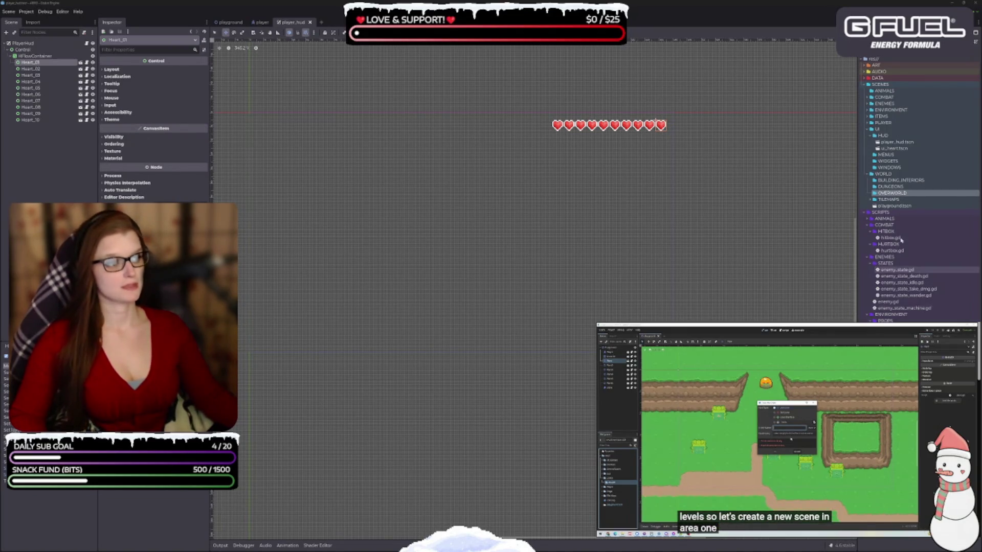
Choose Create New > Scene... from the OVERWORLD folder's context menu.
right_click(893, 195)
mouse_move(911, 200)
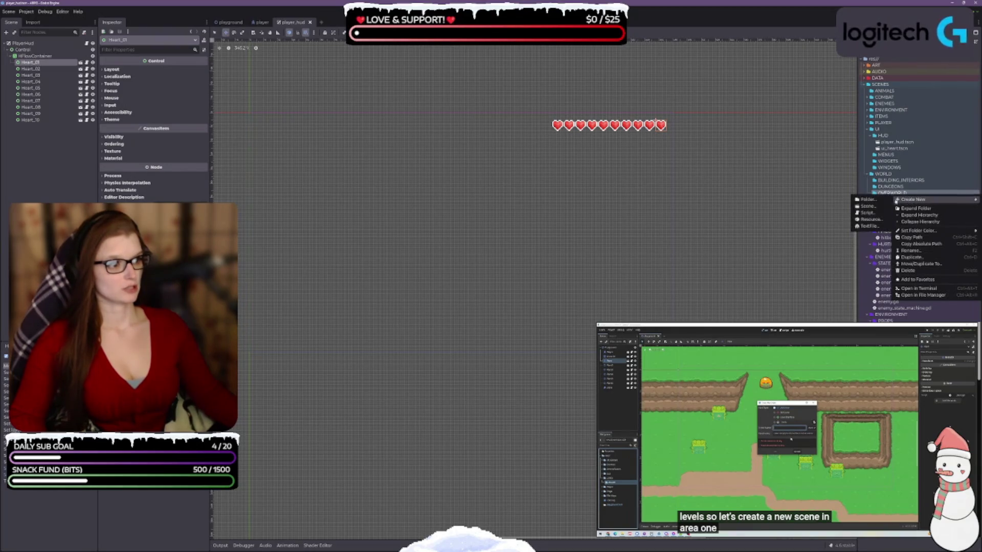
click(880, 206)
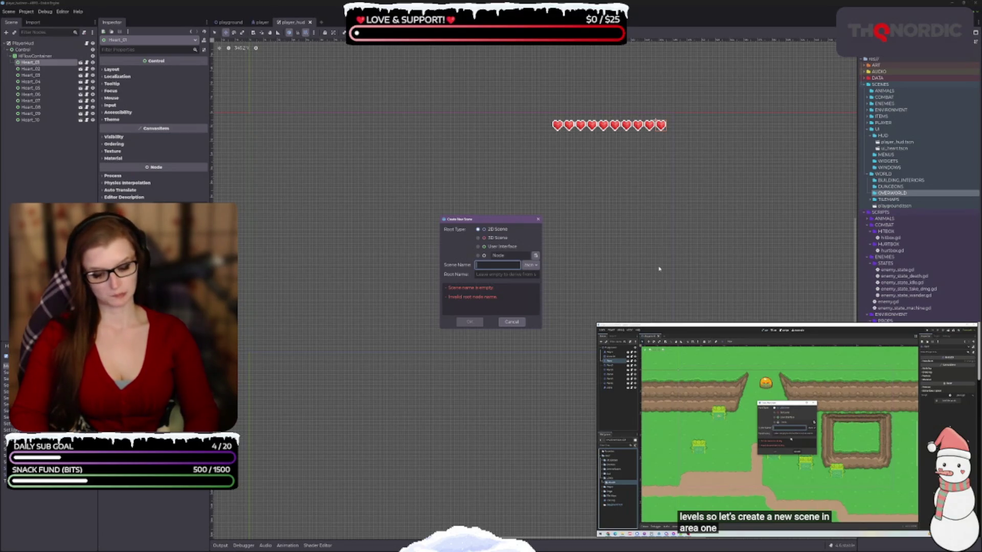
Try scene name variants such as x0y0 and start_a0_y, leaving 'start_', then resume the tutorial.
text(0_0)
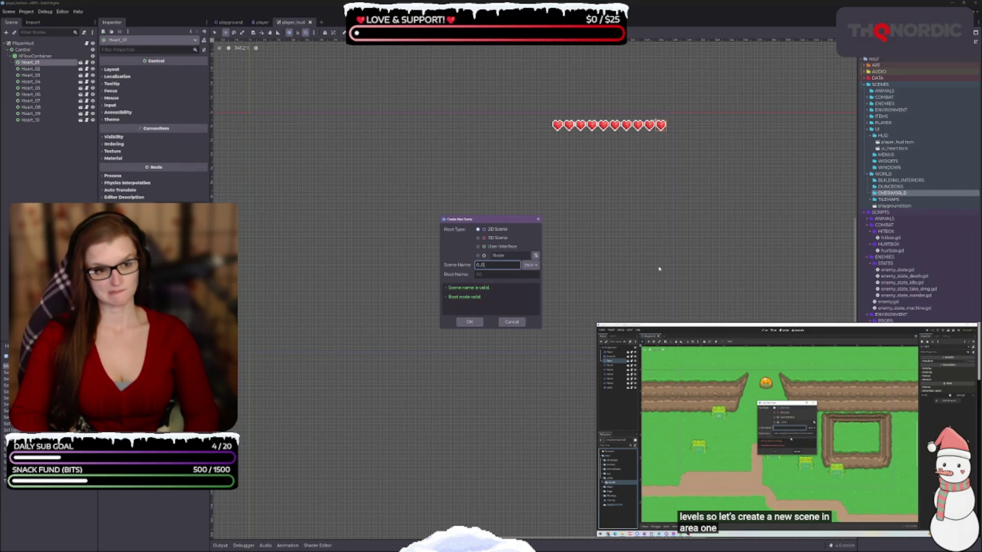
key(BackSpace)
key(BackSpace)
key(BackSpace)
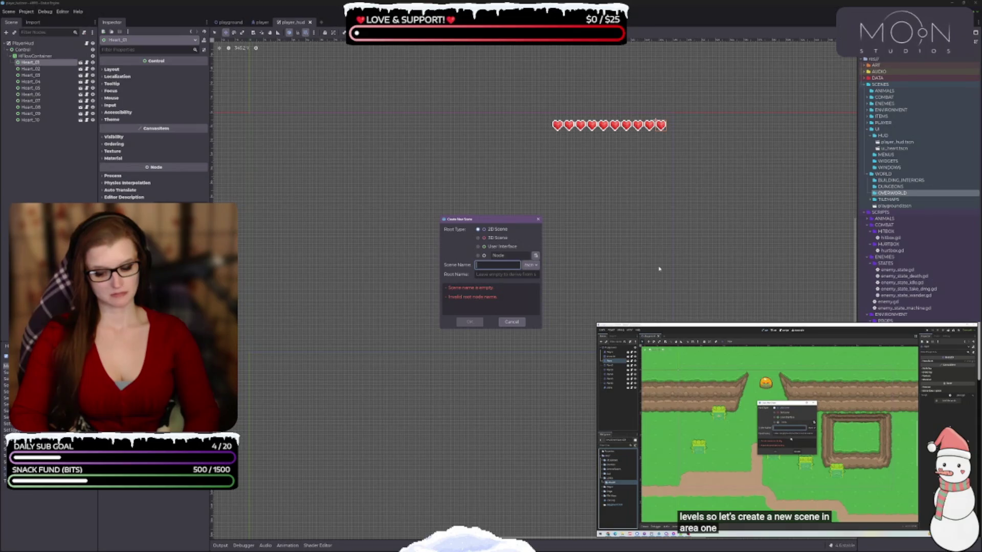
text(start)
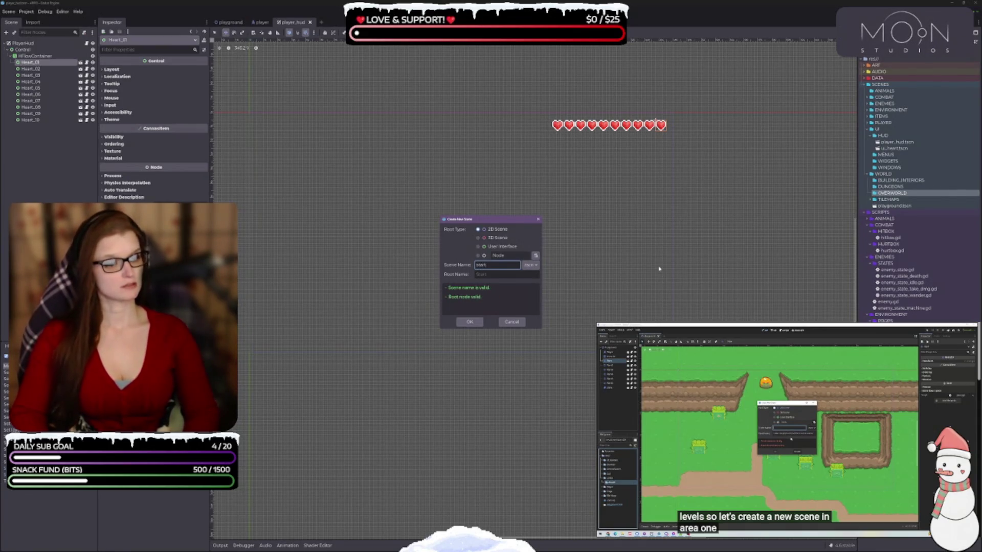
key(BackSpace)
key(BackSpace)
key(BackSpace)
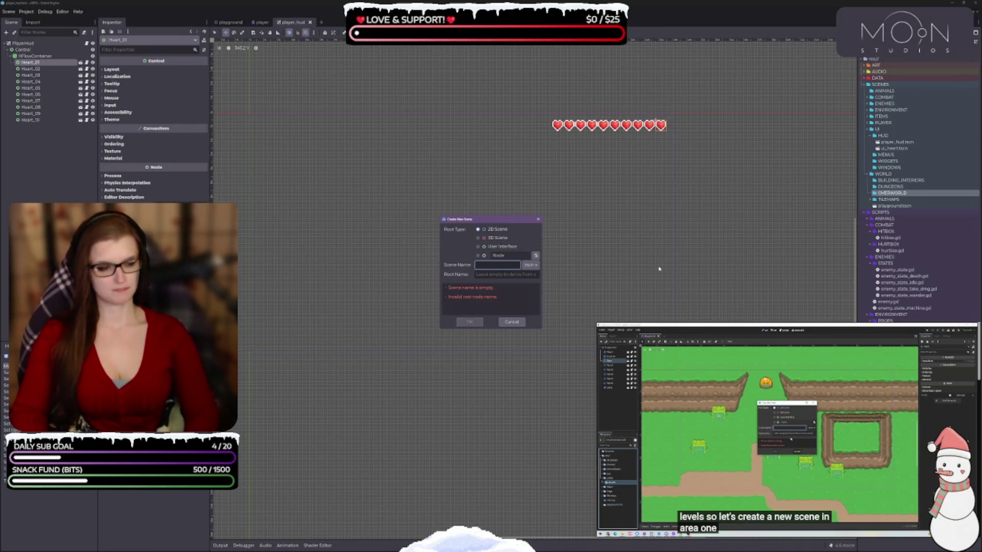
text(x0)
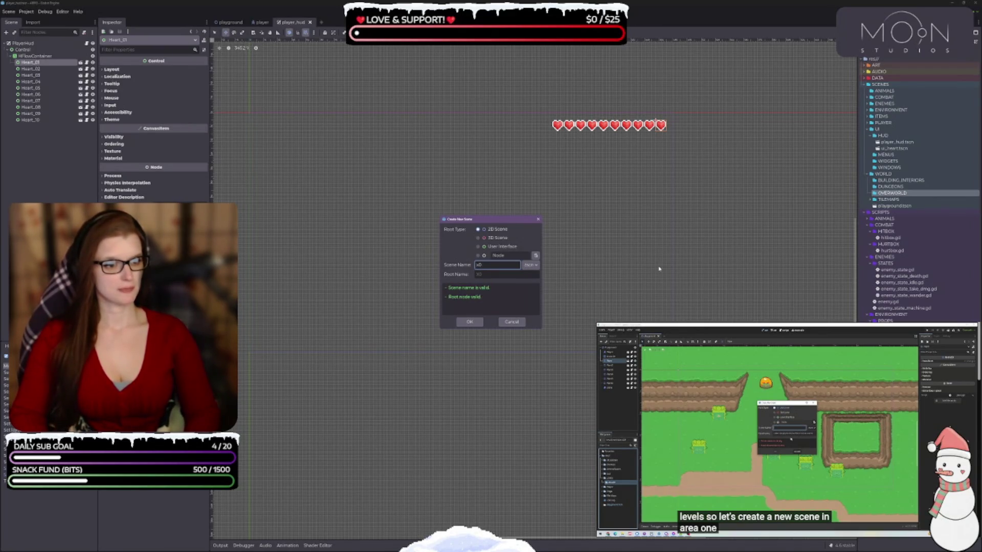
text(y0)
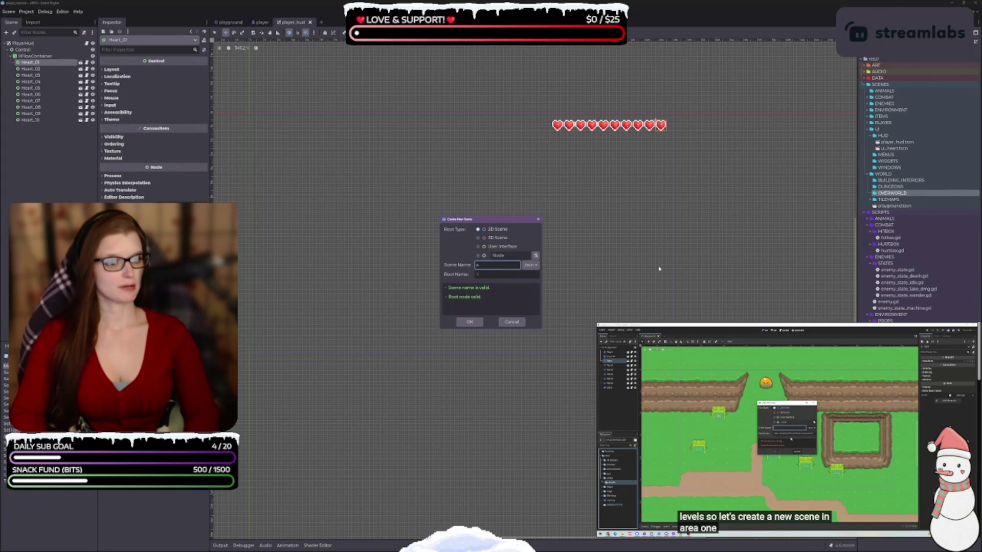
key(BackSpace)
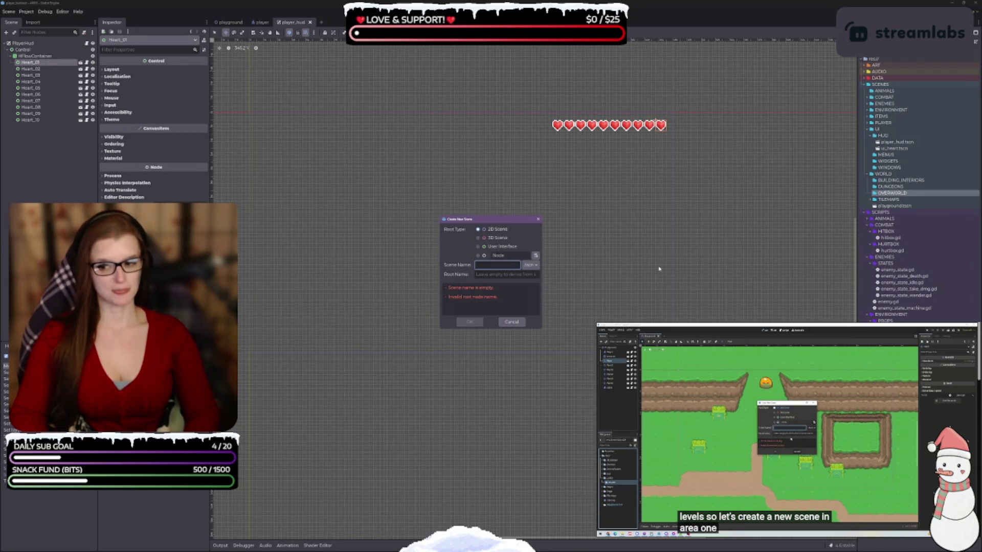
text(start)
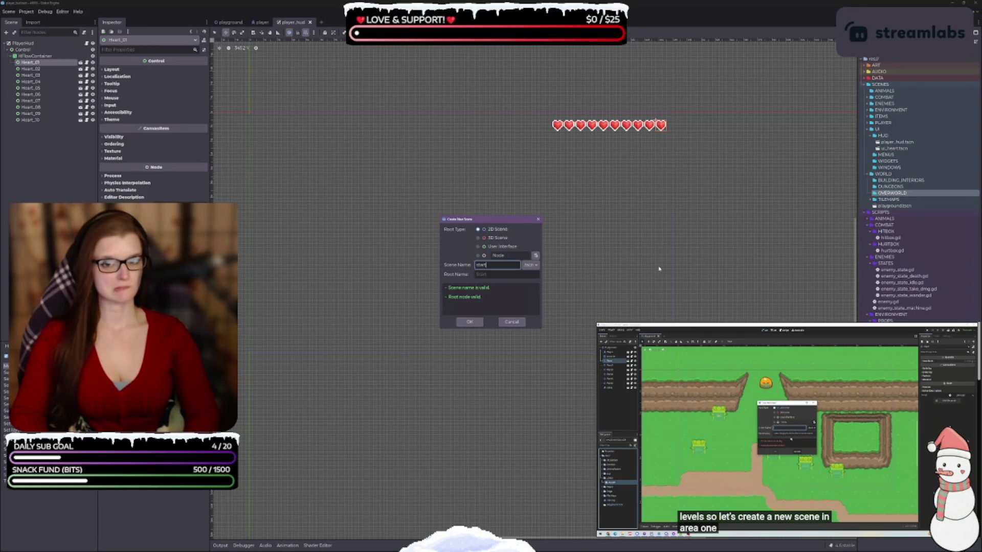
text(_)
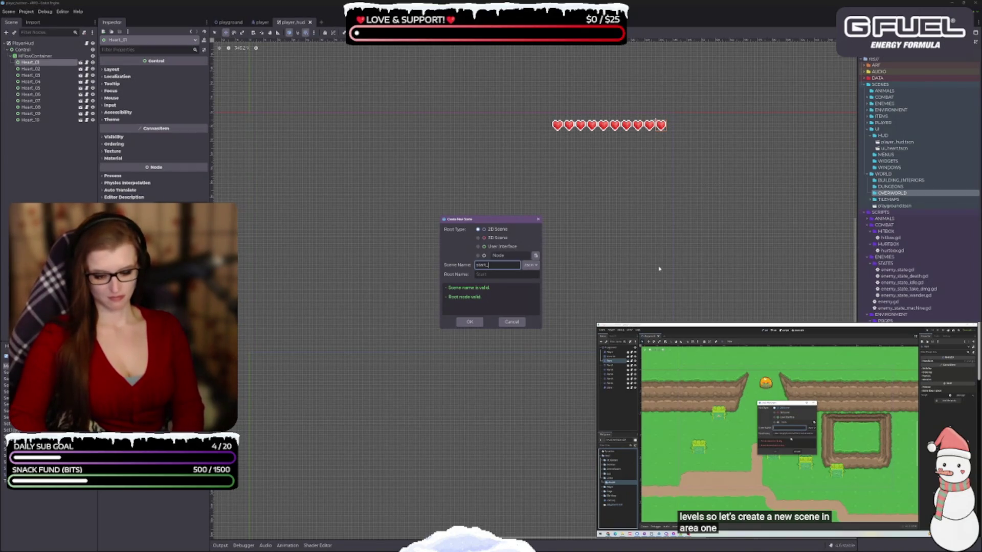
text(a)
text(0)
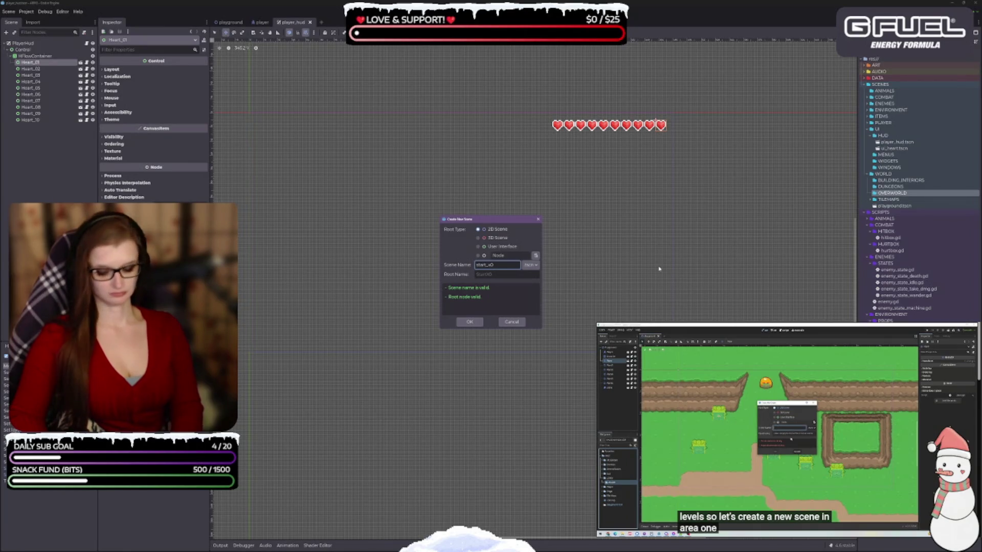
text(_y0)
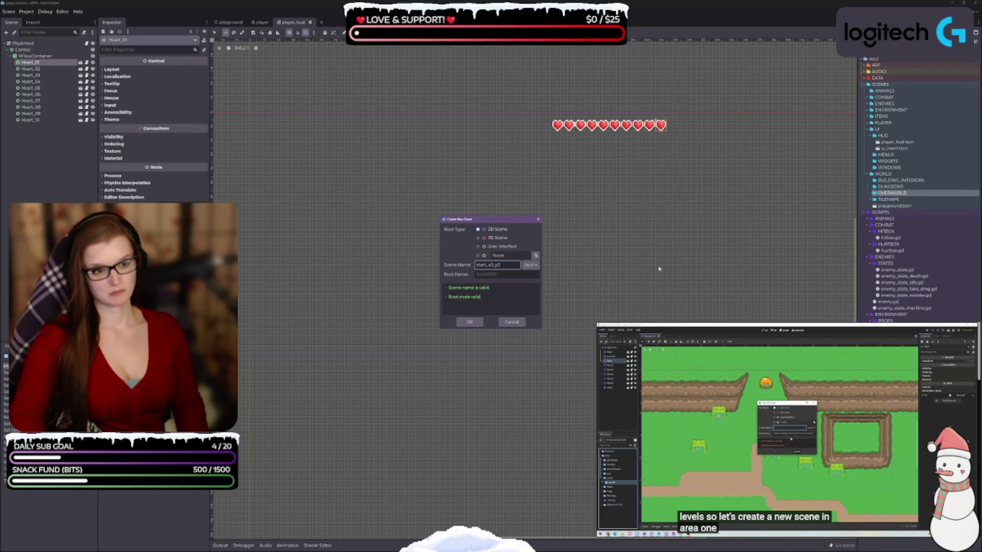
key(BackSpace)
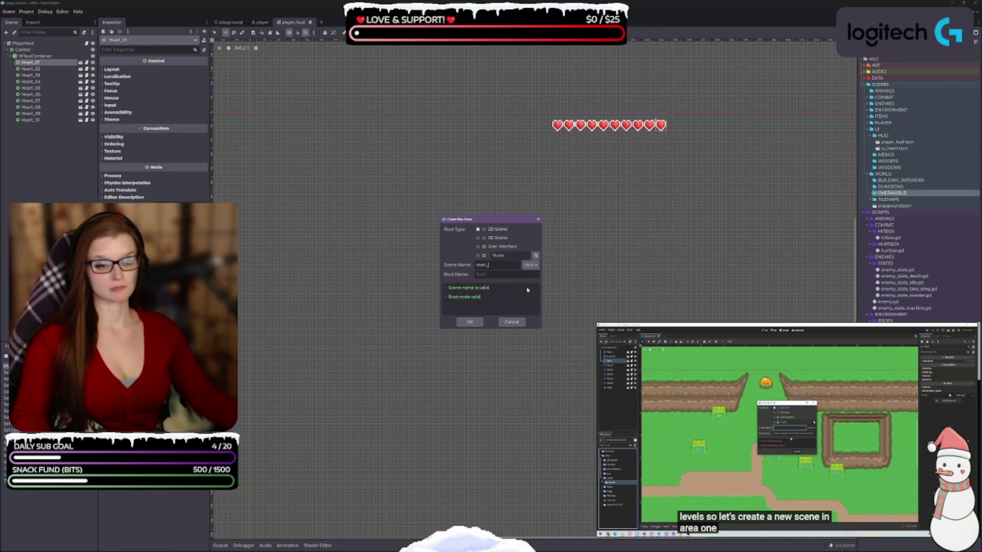
click(784, 427)
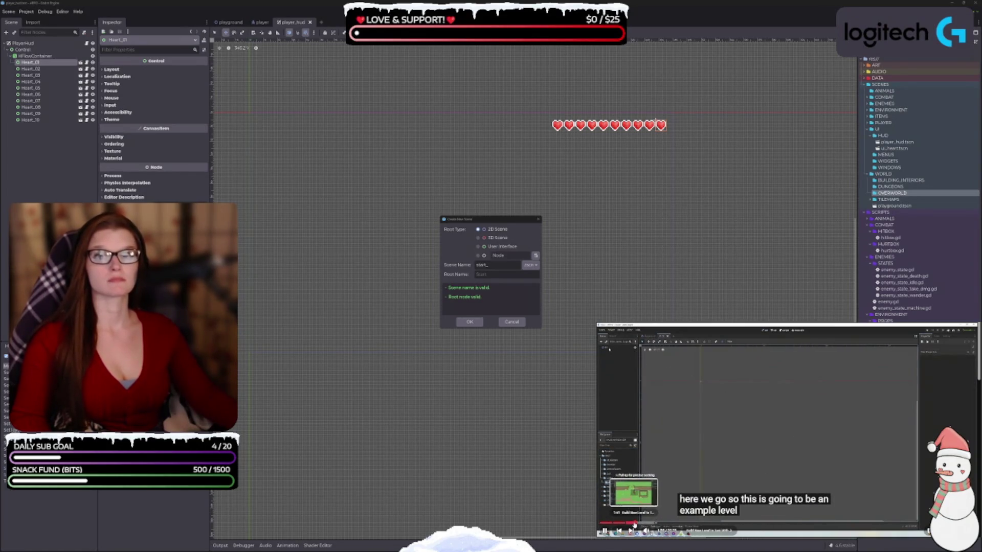
Rewind the reference tutorial to its scene-naming step and pause it.
click(634, 523)
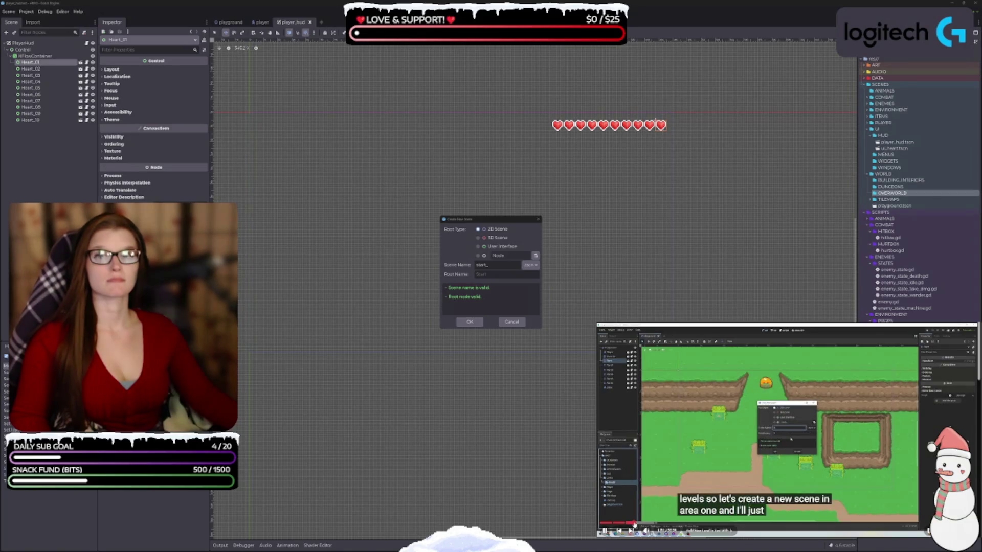
click(630, 524)
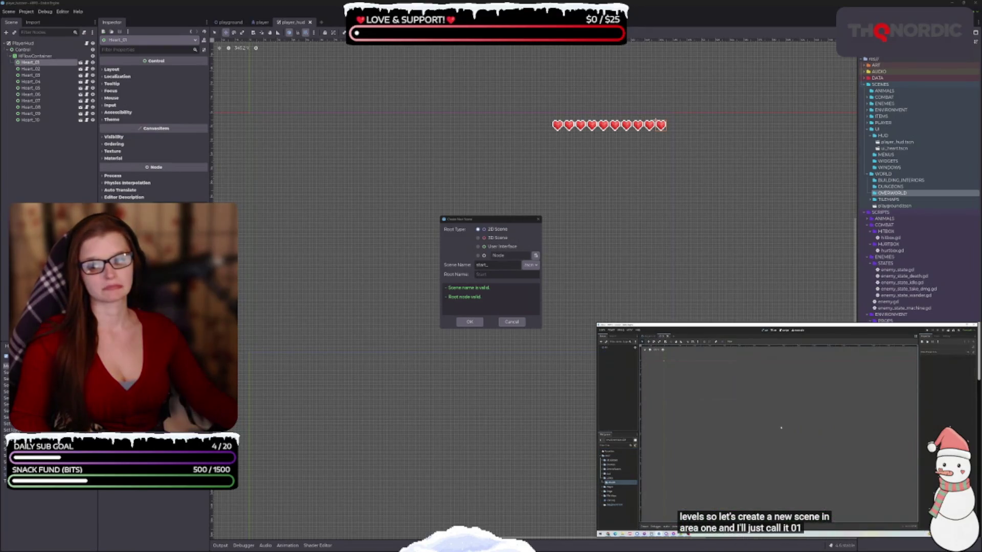
click(747, 403)
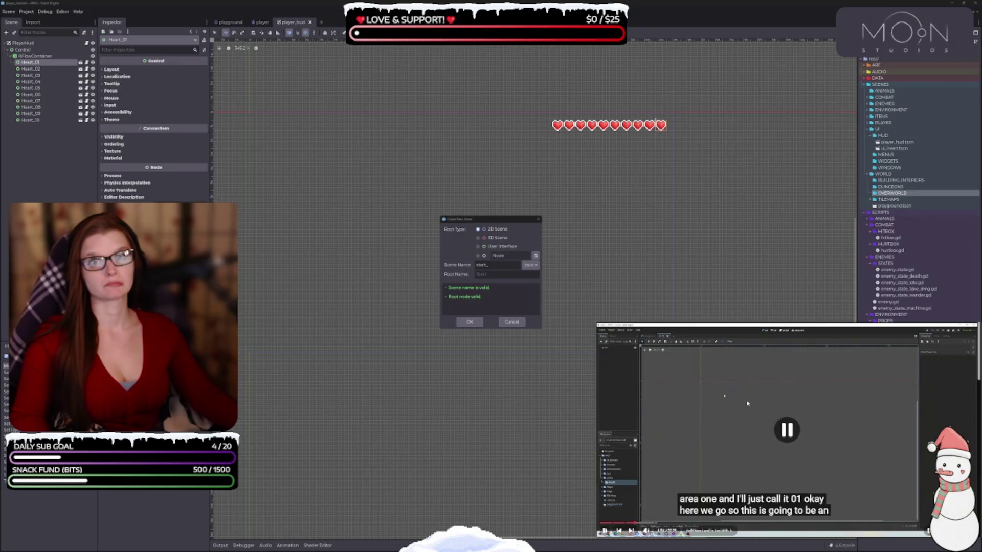
Replace the scene name with area_01.
click(490, 266)
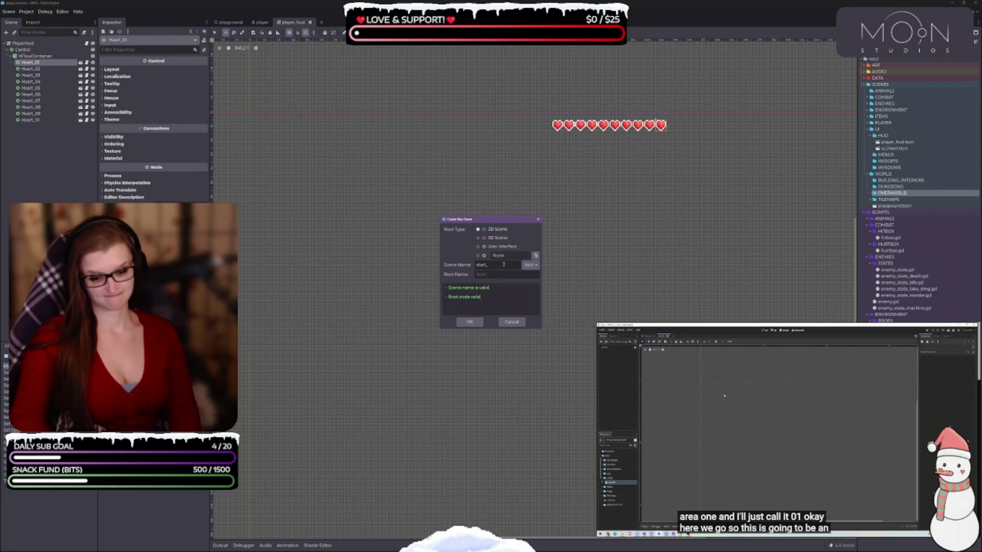
key(BackSpace)
text(area_)
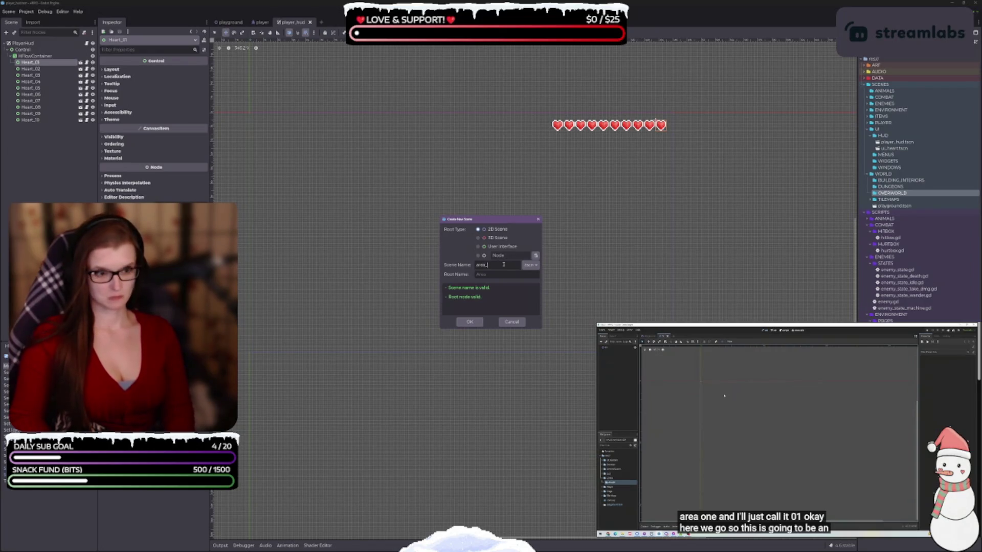
text(01)
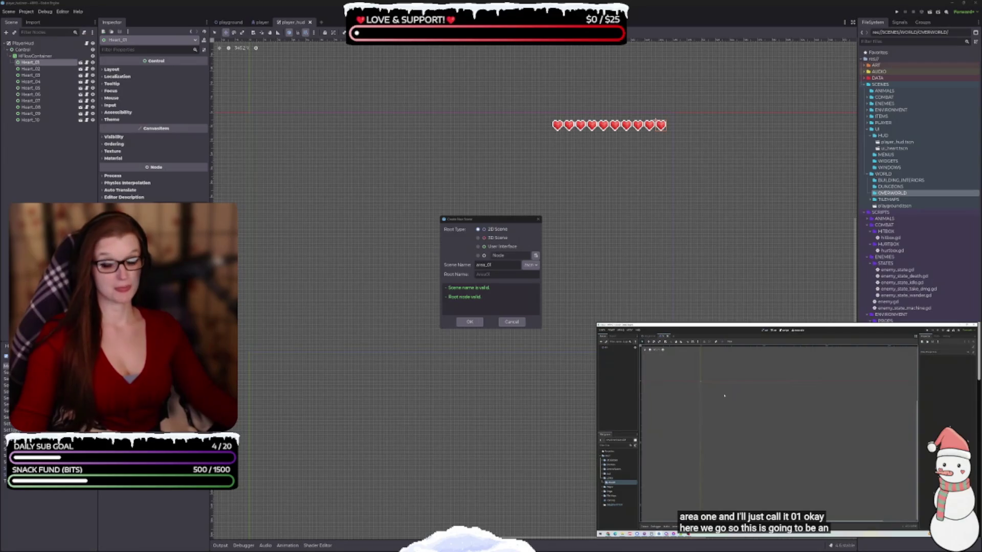
Try the scene names 'start' and 'area_start', then cancel the Create New Scene dialog.
click(508, 263)
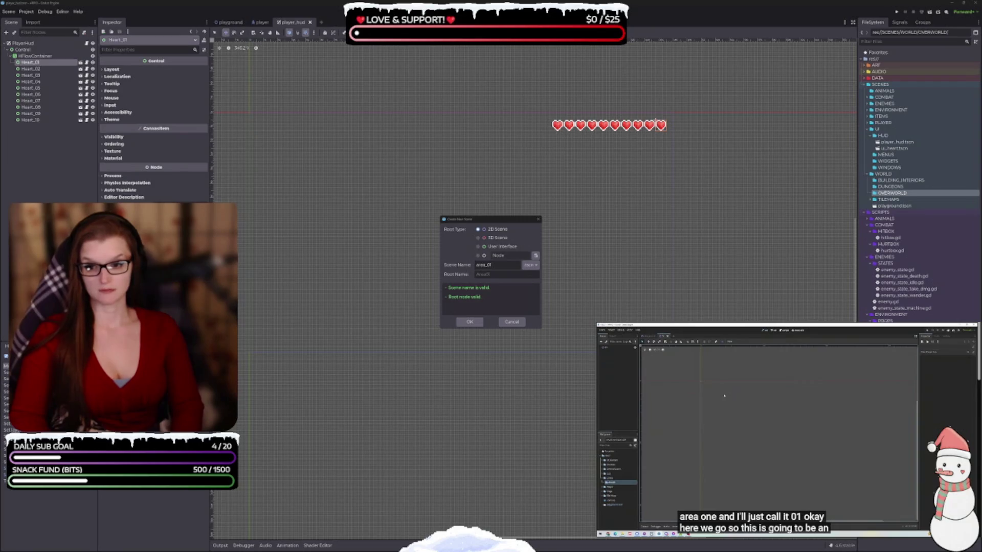
double_click(475, 264)
text(start_)
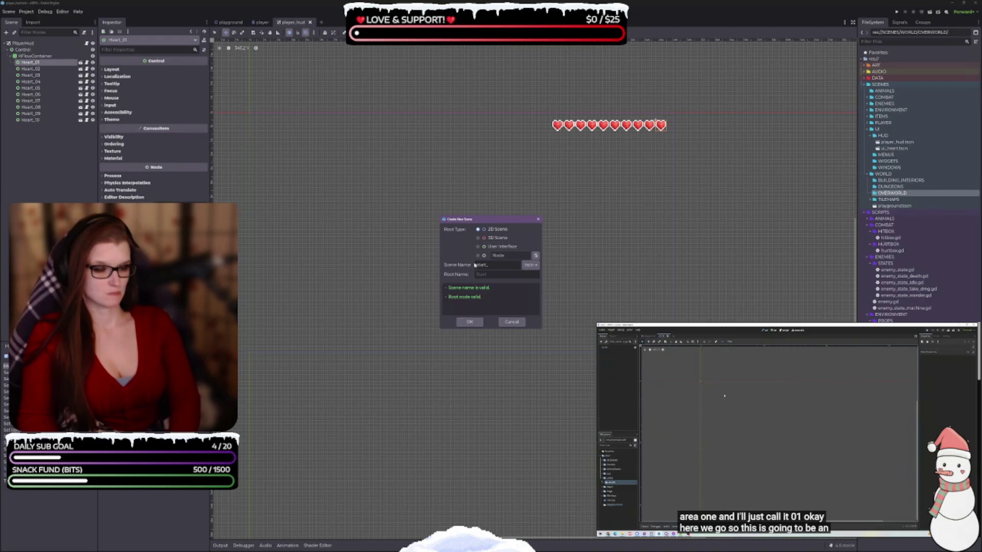
double_click(474, 265)
text(area_start)
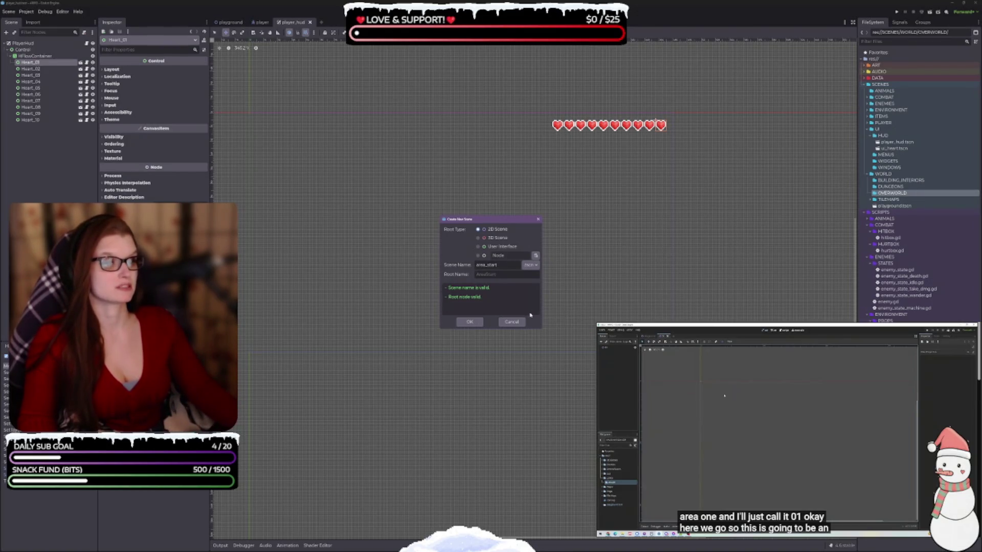
click(512, 322)
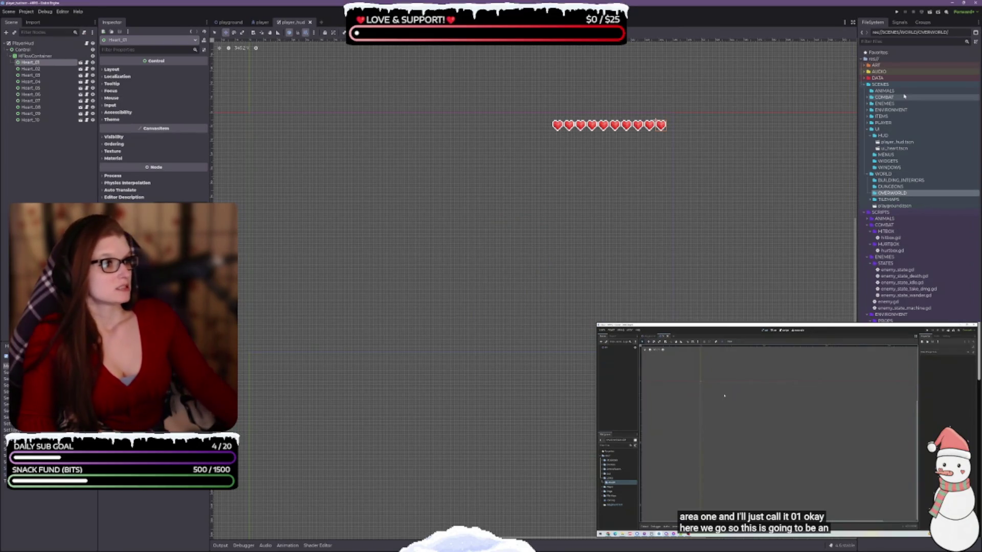
Create a new scene named area_01 in the OVERWORLD folder from the FileSystem dock.
click(870, 199)
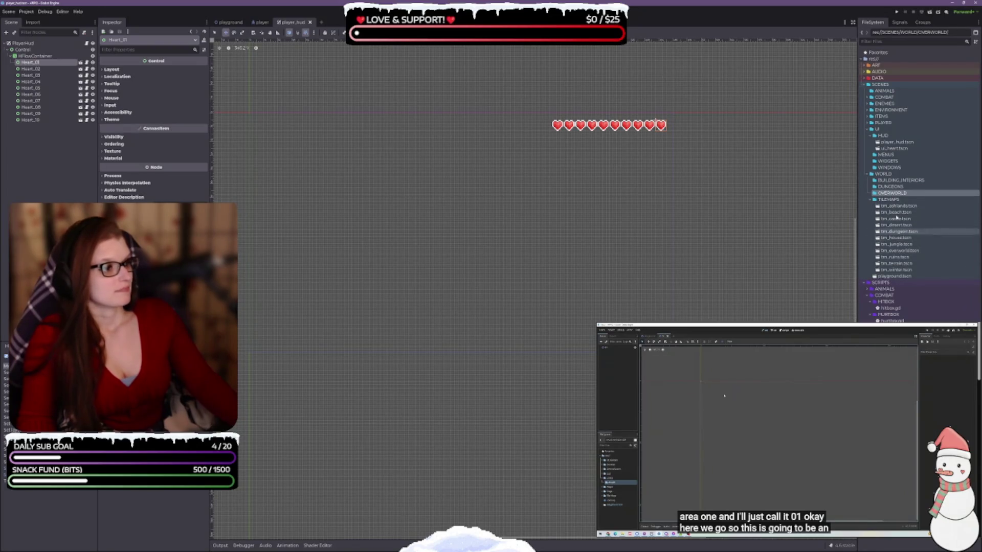
right_click(895, 195)
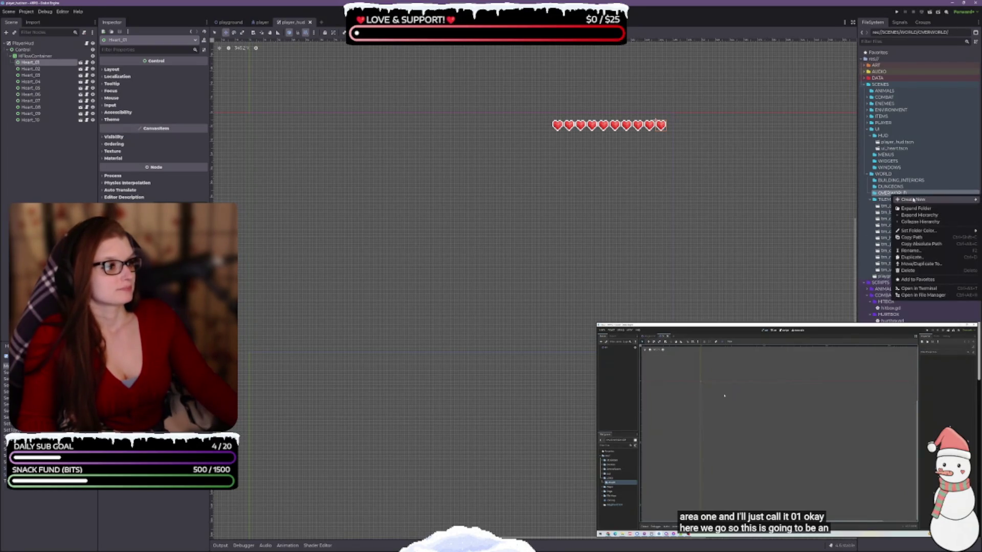
mouse_move(914, 199)
click(871, 207)
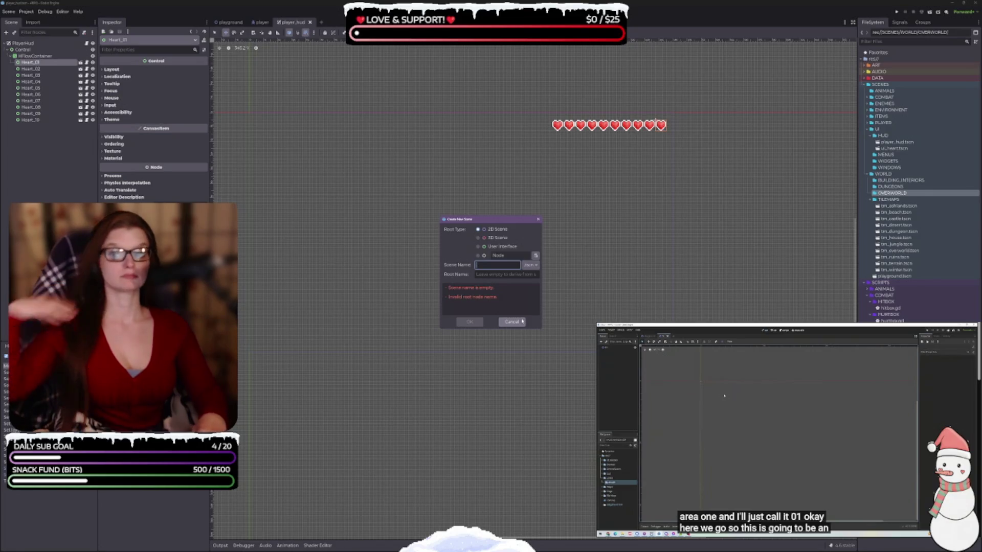
text(area_star)
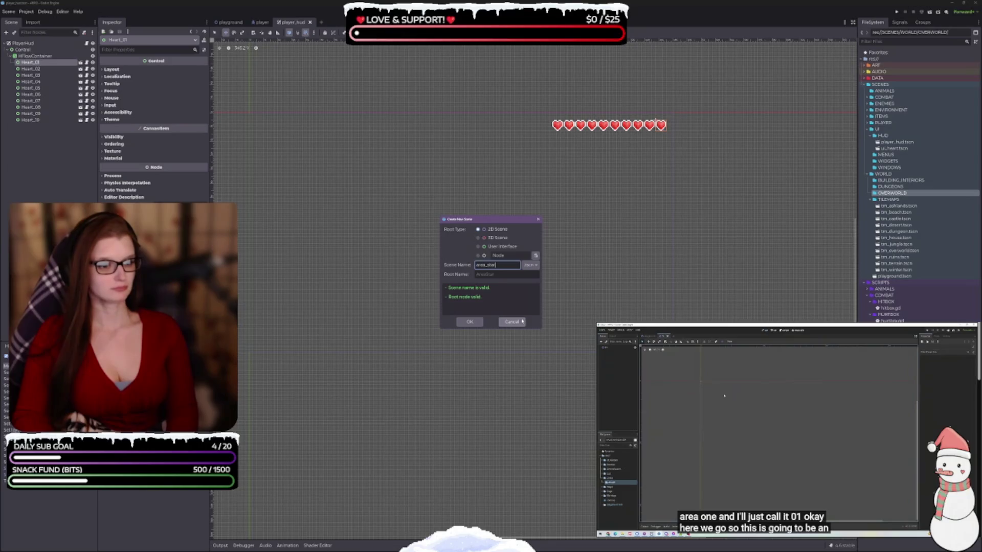
key(BackSpace)
text(01)
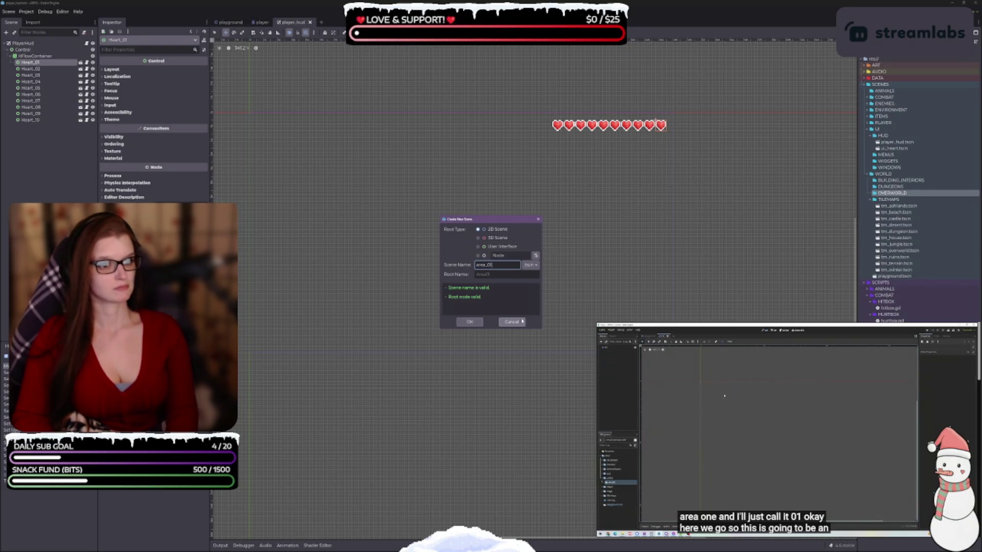
key(Return)
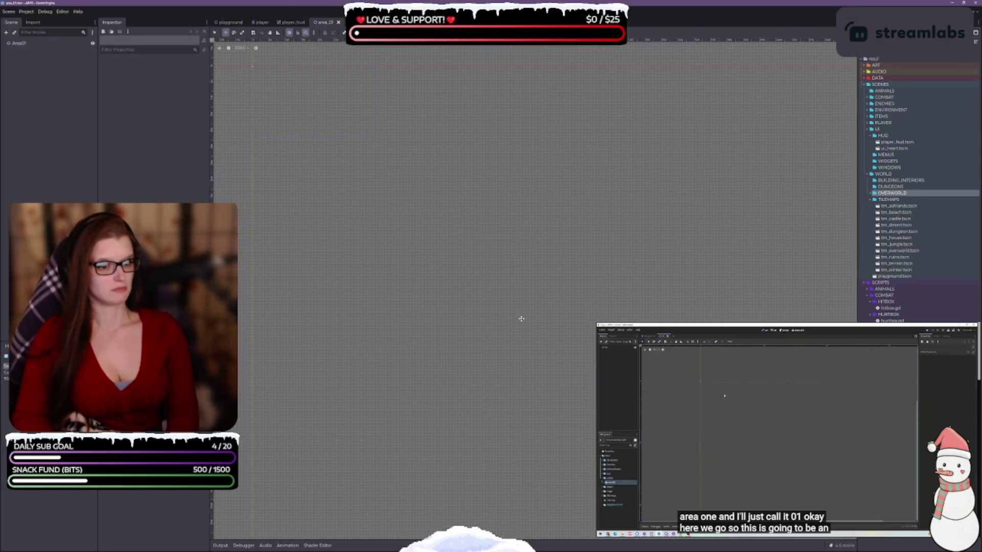
Expand the OVERWORLD folder to show area_01.tscn and select the Area01 root node.
scroll(298, 270, down, 3)
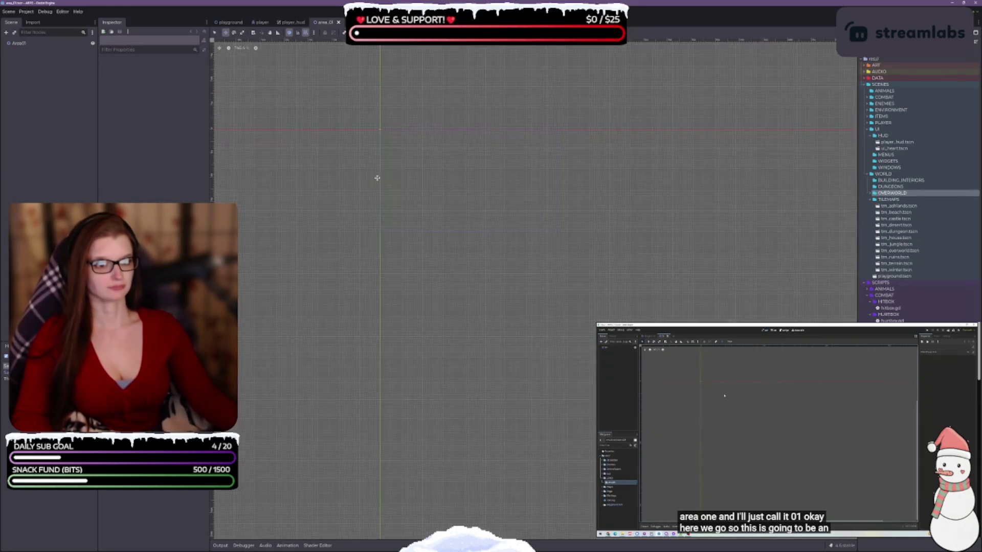
scroll(534, 239, down, 2)
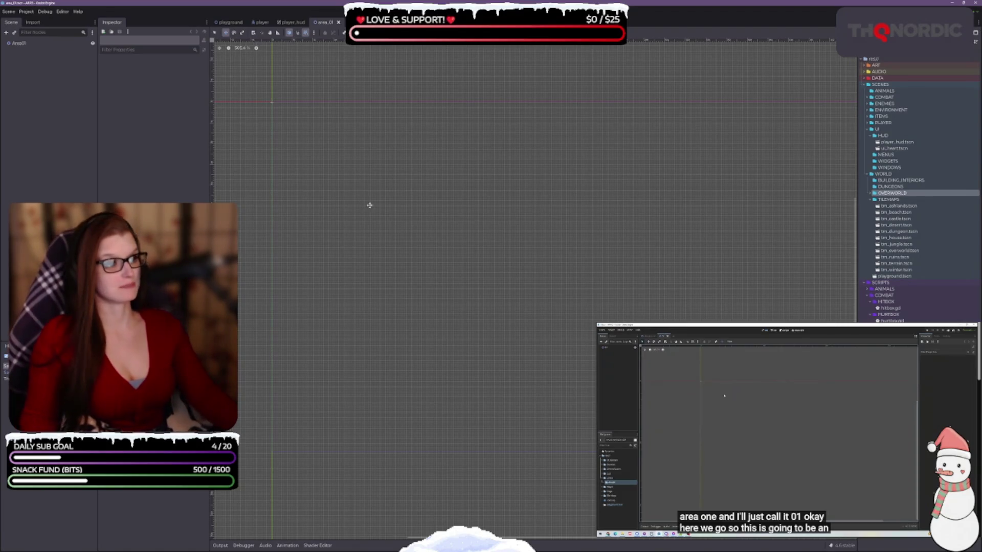
click(870, 193)
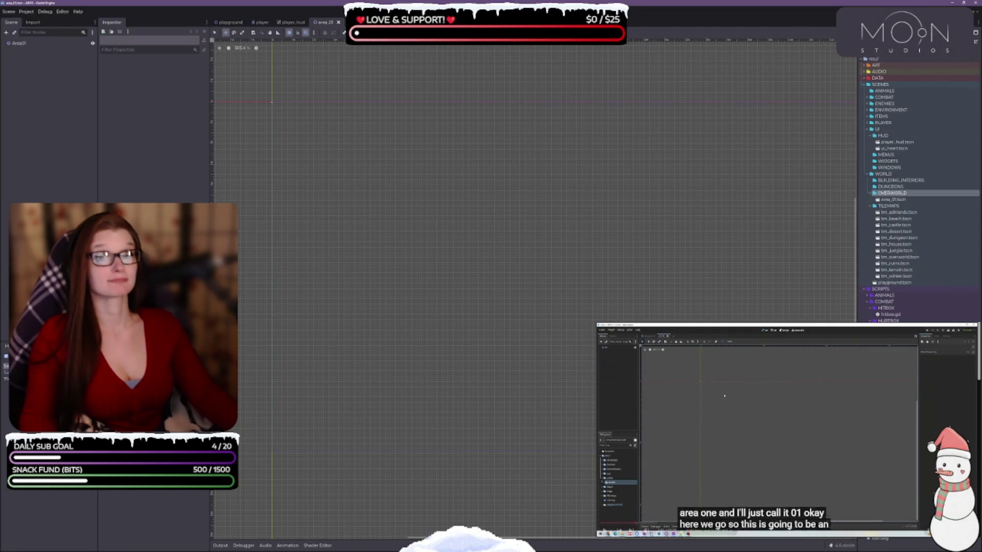
click(826, 424)
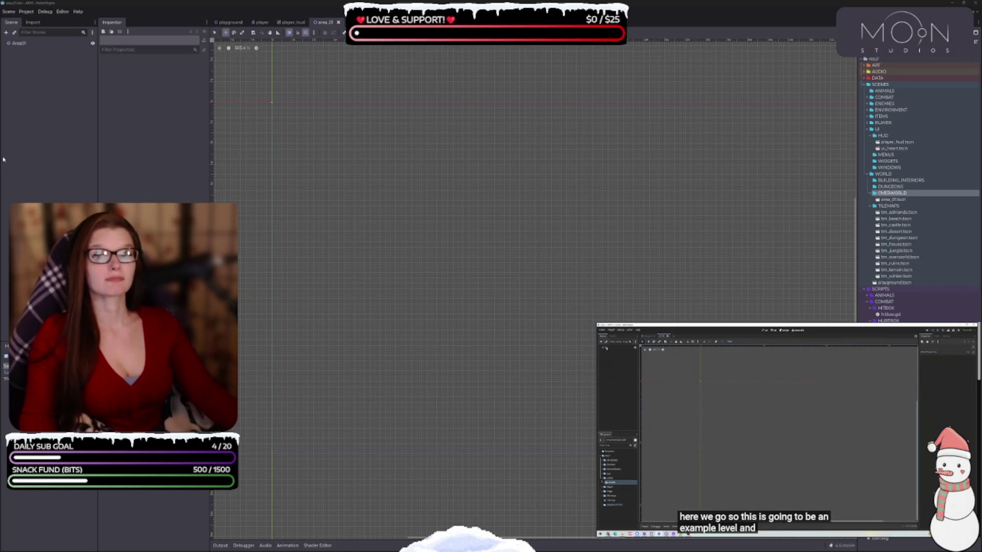
click(23, 44)
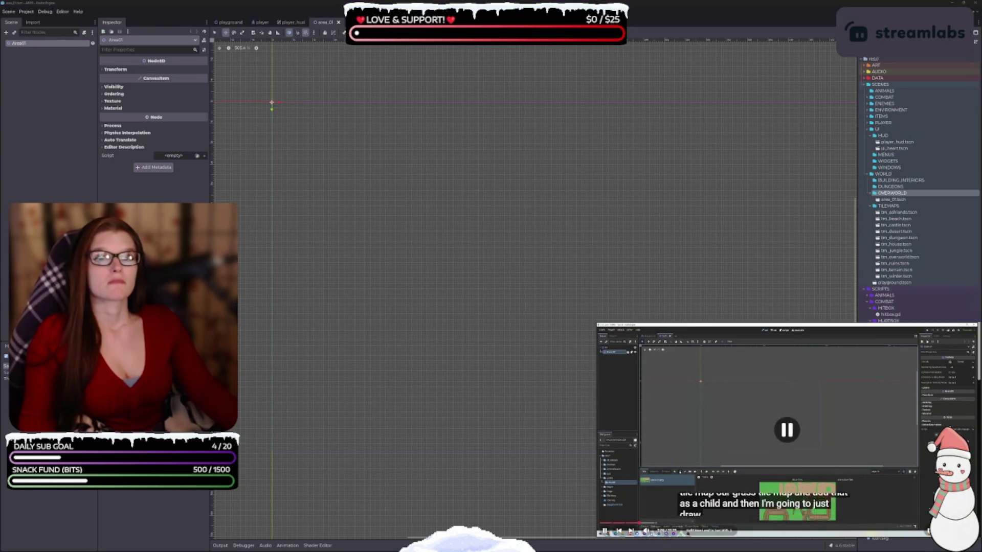
Add a TileMapLayer child under Area01 and open the level_tilemap.gd script.
right_click(26, 45)
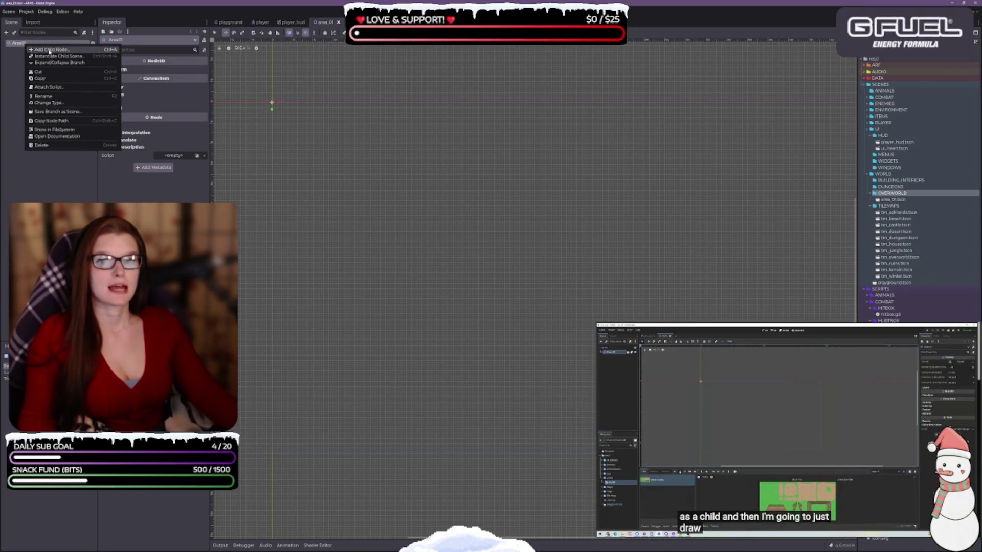
click(36, 49)
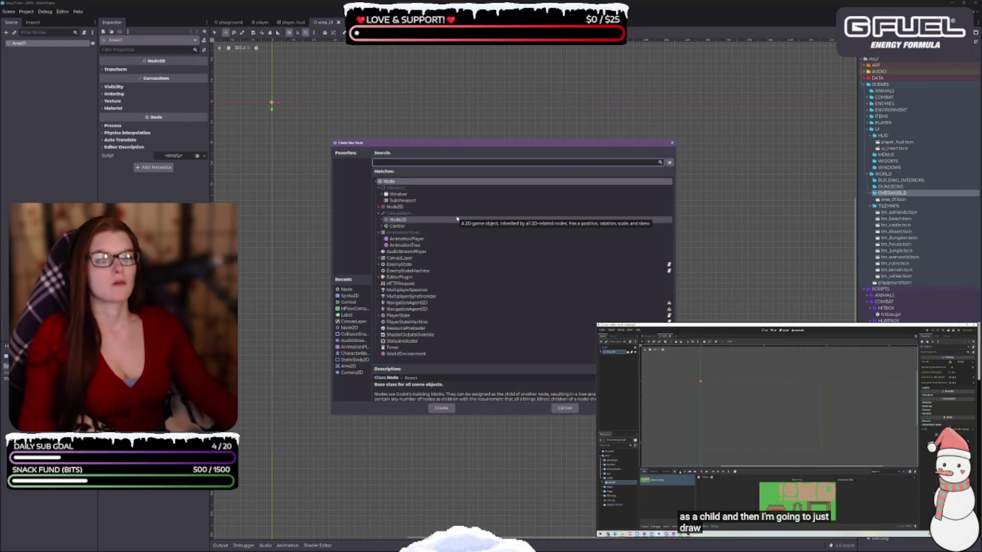
text(tile)
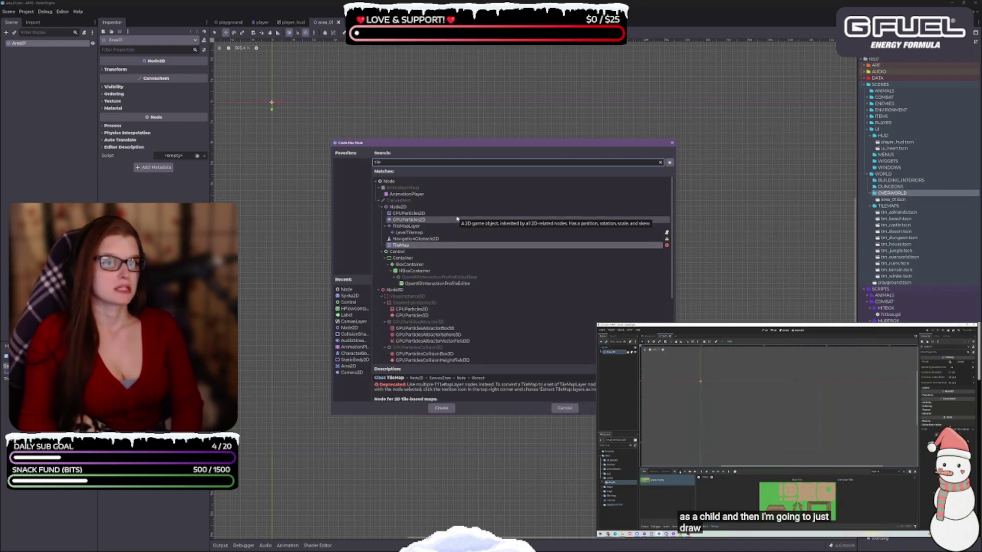
key(Up)
key(Up)
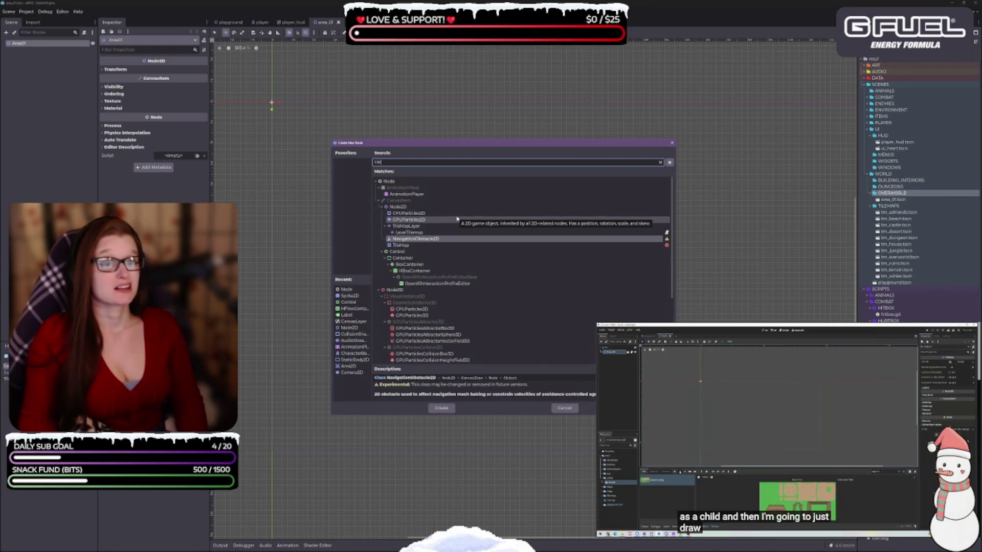
key(Up)
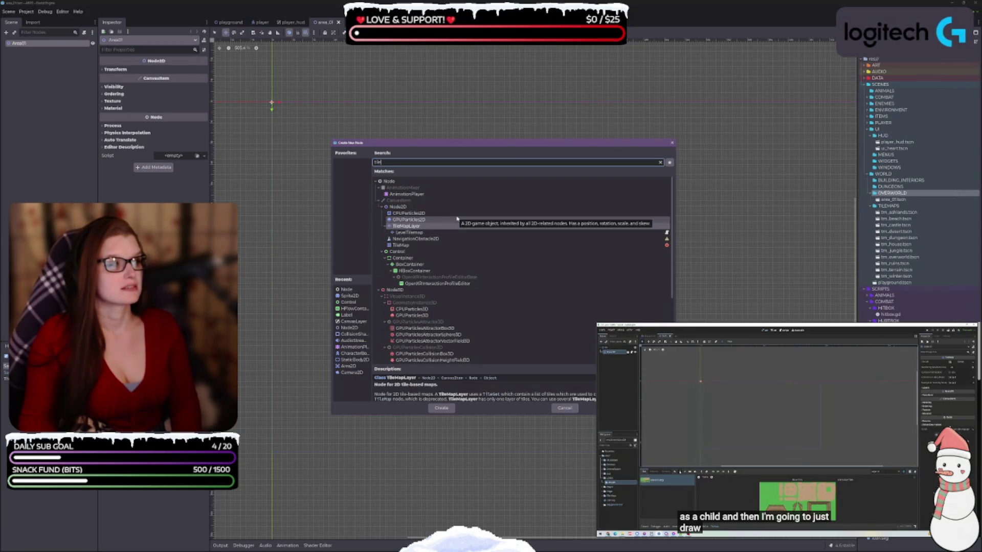
key(Return)
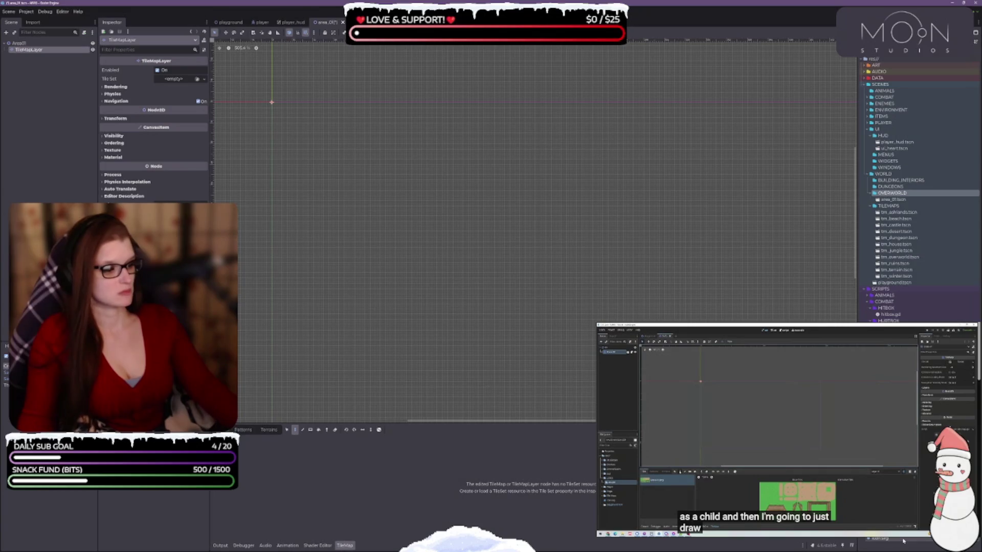
click(93, 50)
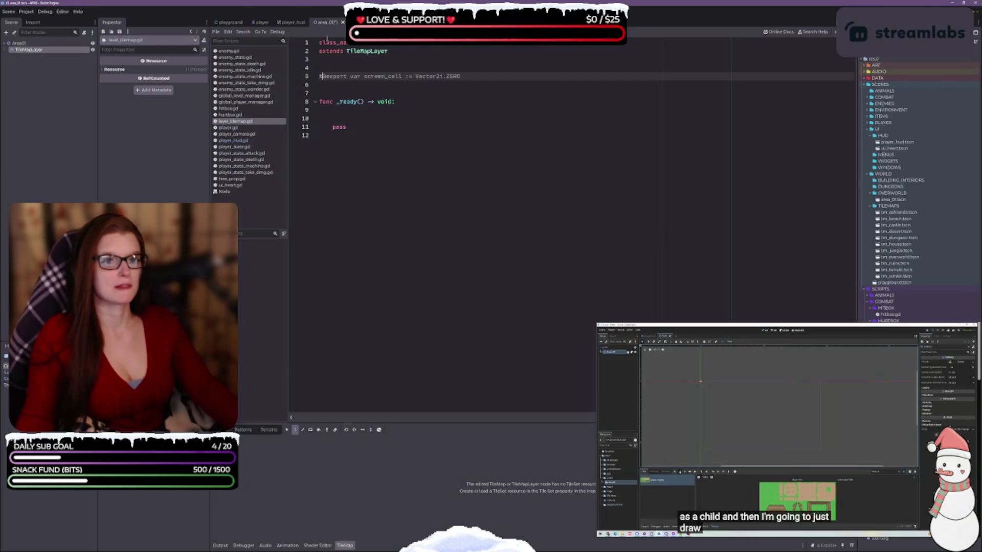
Save the area_01 scene with Ctrl+S and switch back to the 2D canvas.
click(225, 23)
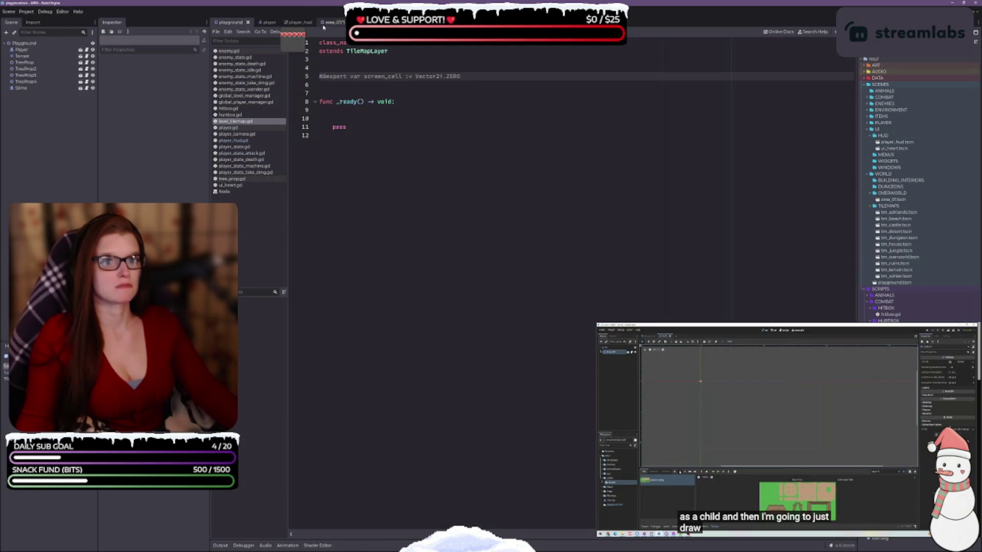
click(338, 23)
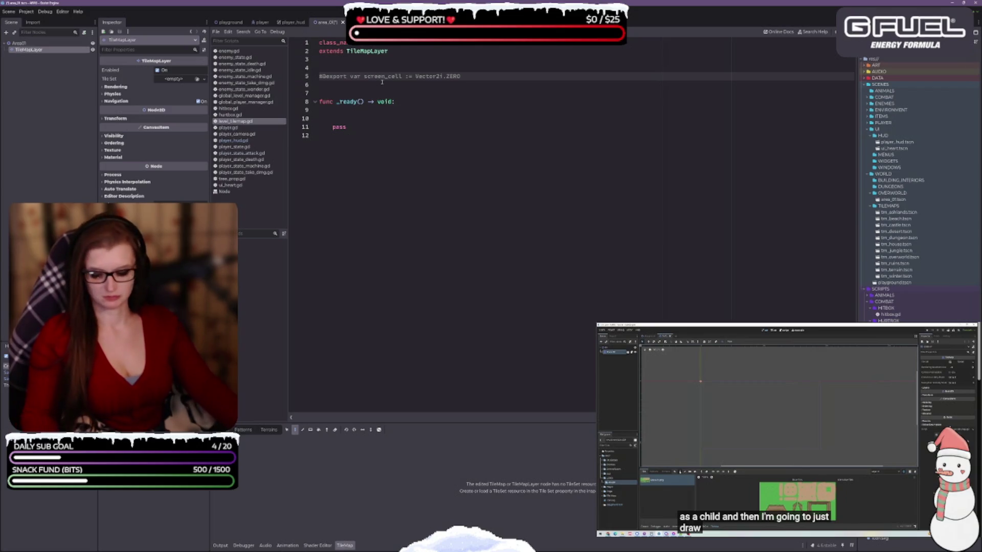
key(ctrl+s)
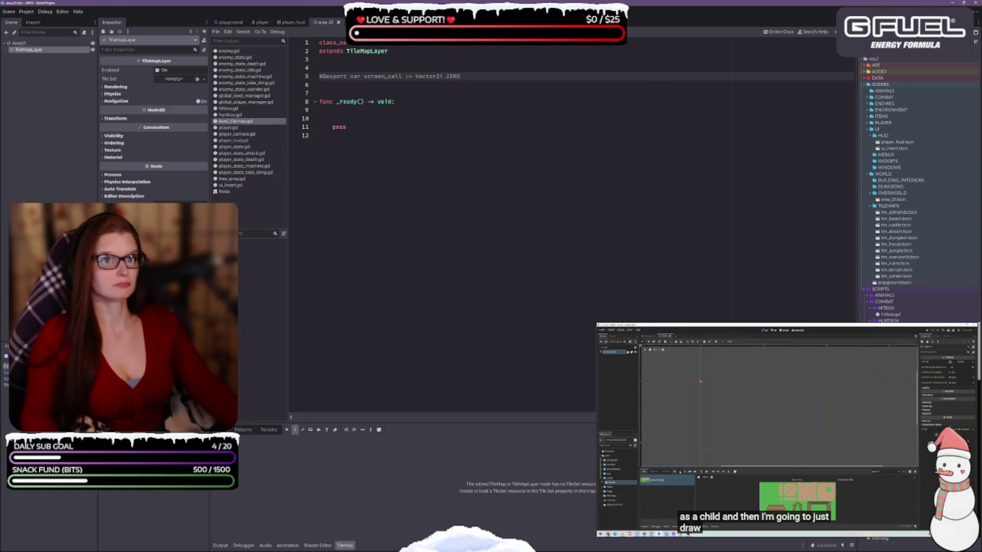
key(ctrl+F1)
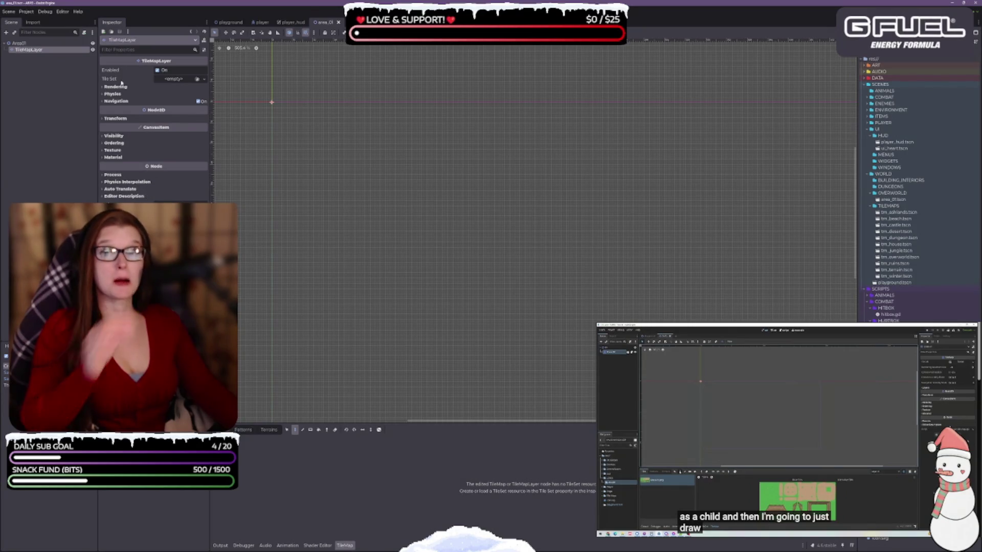
Check the playground's Terrain tilemap layer TileSet against the tutorial, then return to area_01.
click(778, 404)
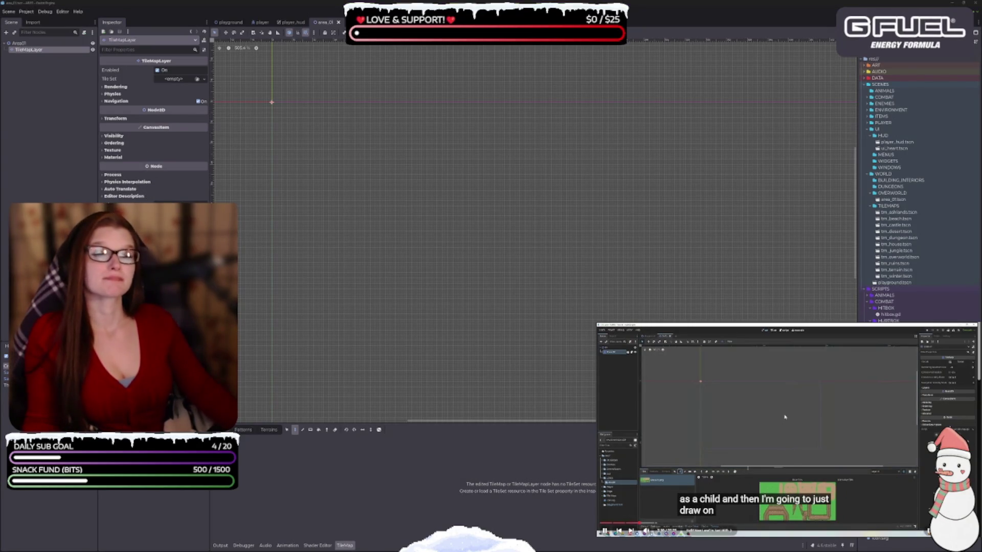
click(782, 432)
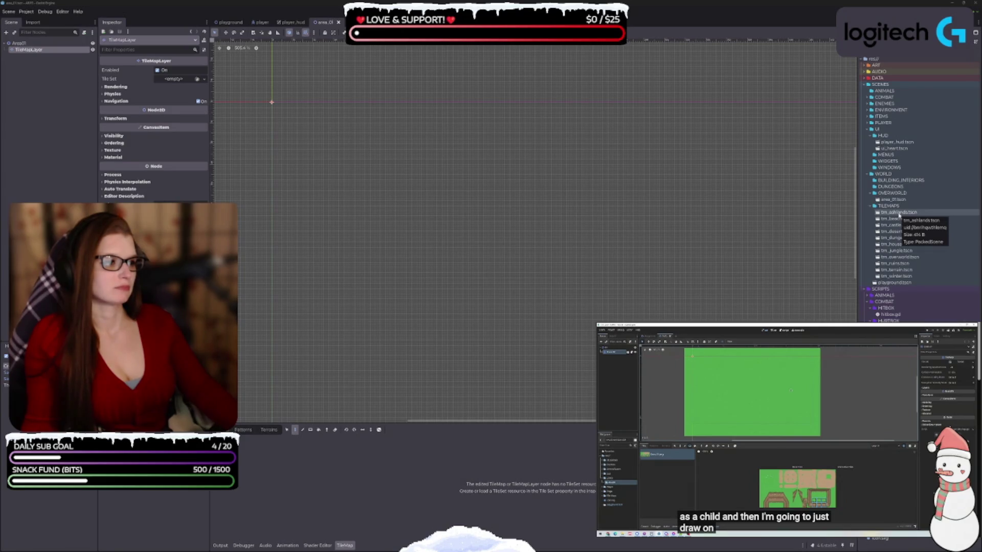
click(231, 22)
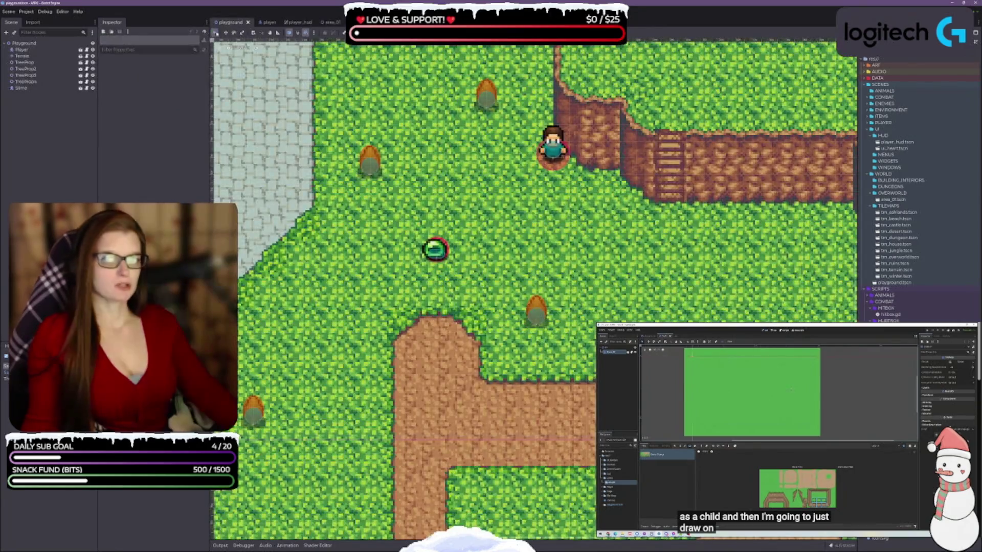
click(28, 45)
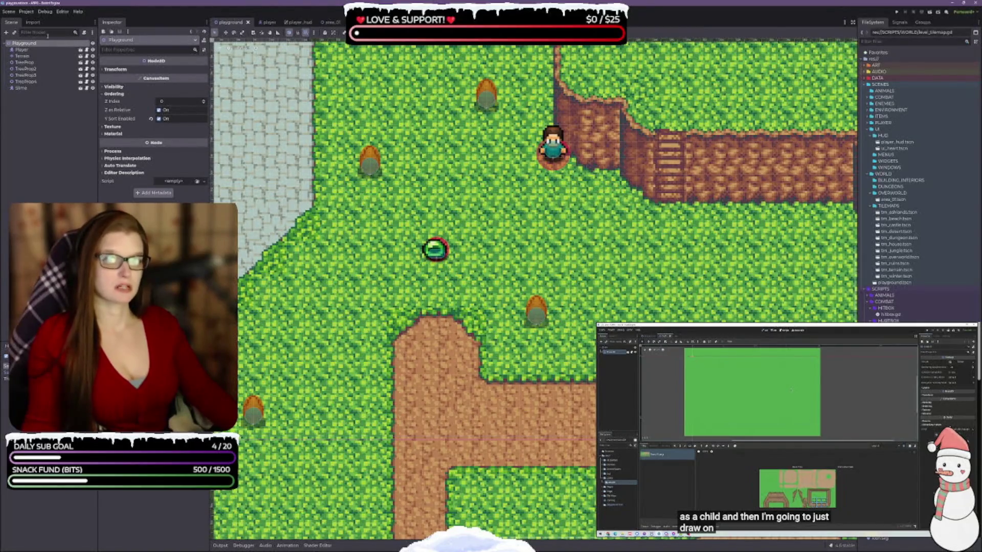
click(37, 57)
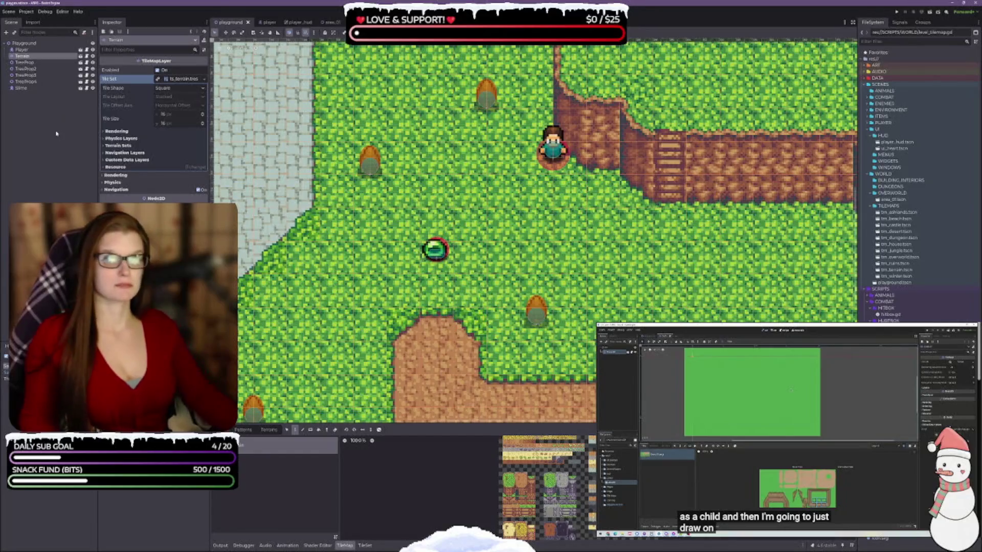
click(15, 44)
click(21, 56)
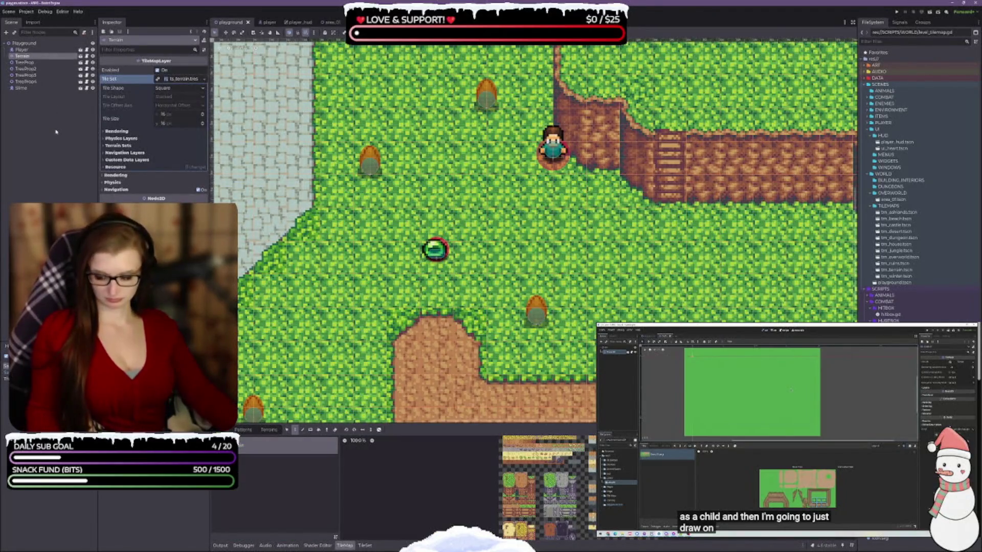
click(325, 22)
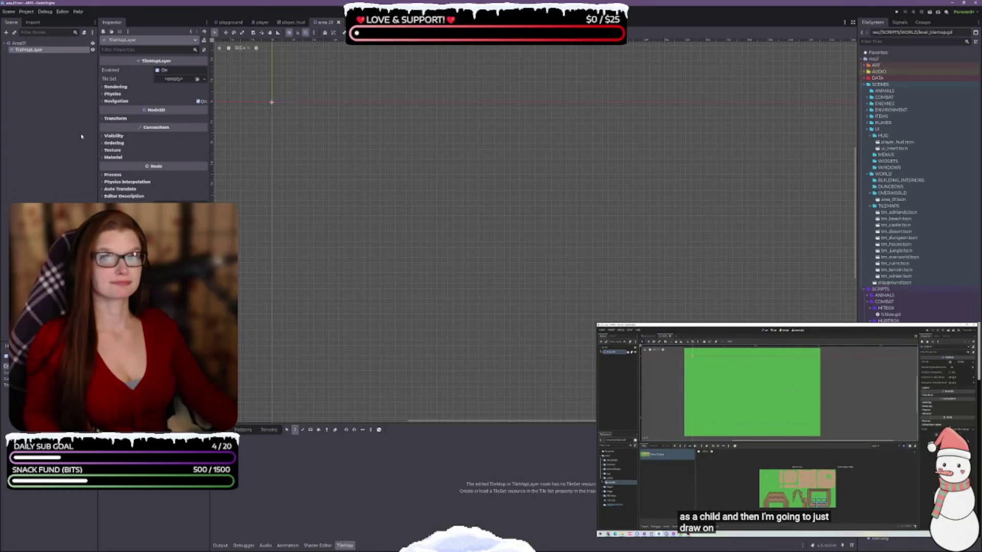
Delete the TileMapLayer node from area_01, leaving Area01 selected.
click(29, 50)
key(Delete)
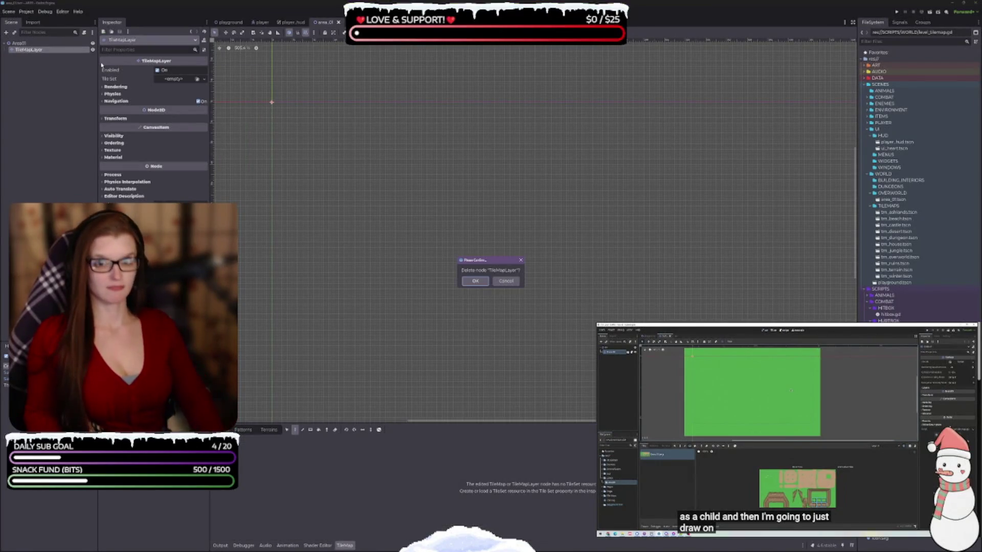
key(Return)
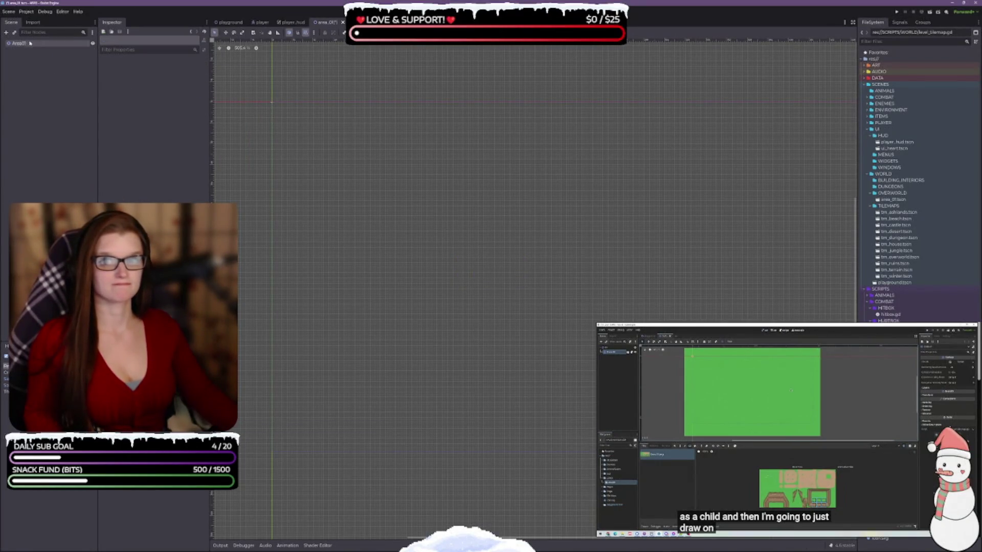
click(39, 77)
click(18, 44)
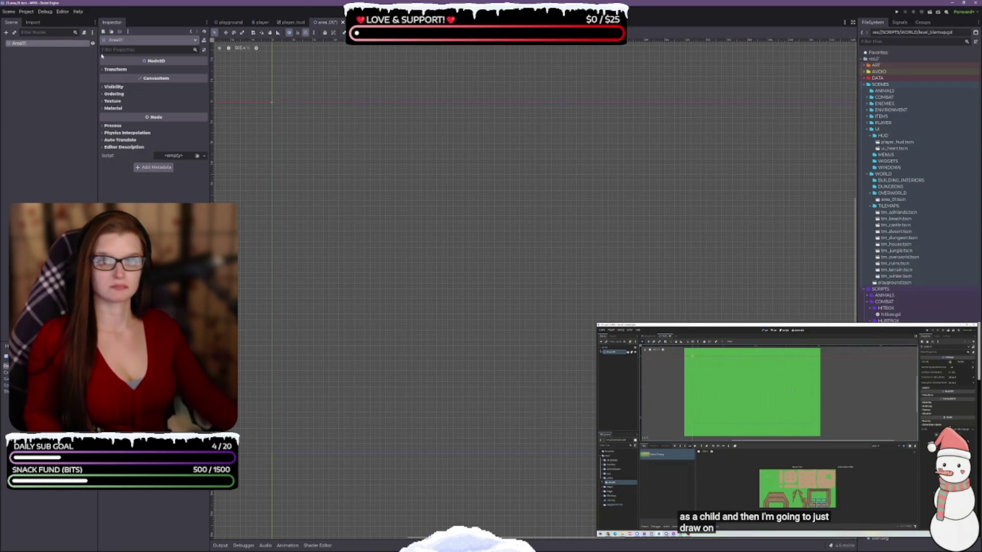
Re-inspect the playground's Terrain layer settings, then go back to Area01 in area_01.
click(228, 22)
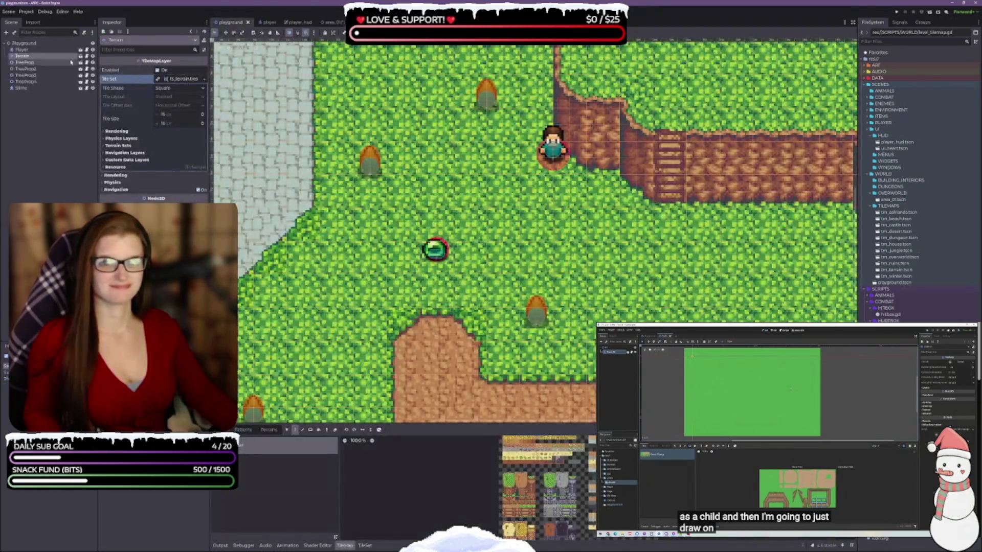
click(36, 44)
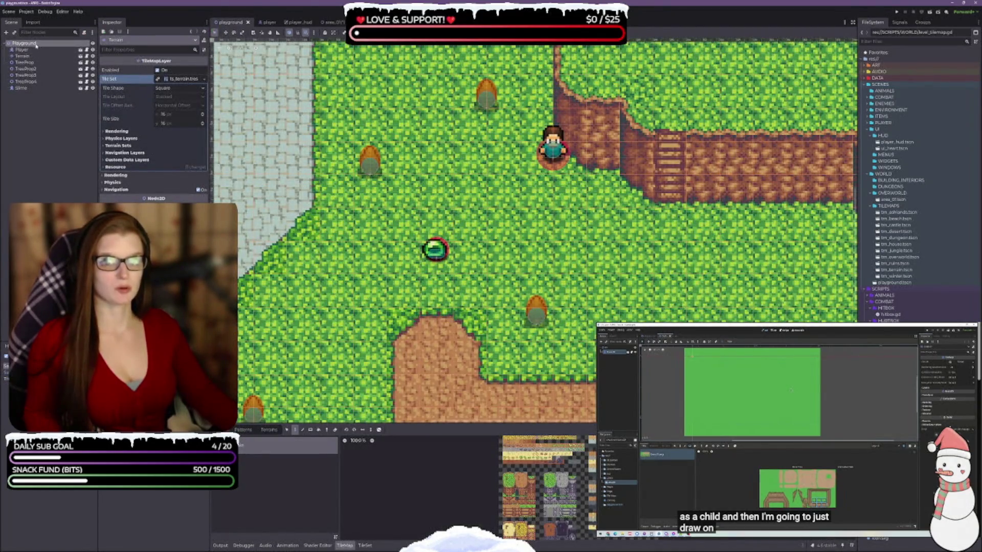
click(49, 56)
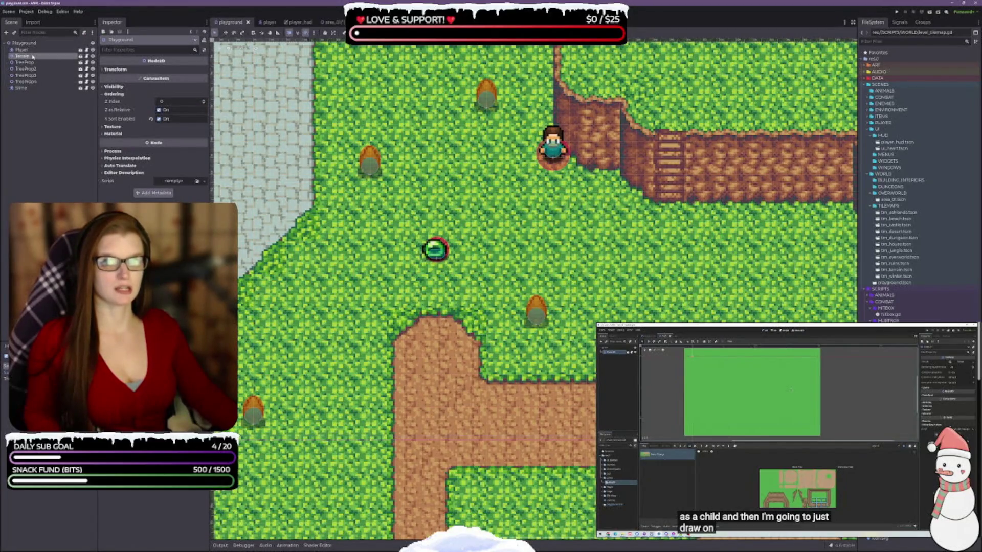
click(327, 22)
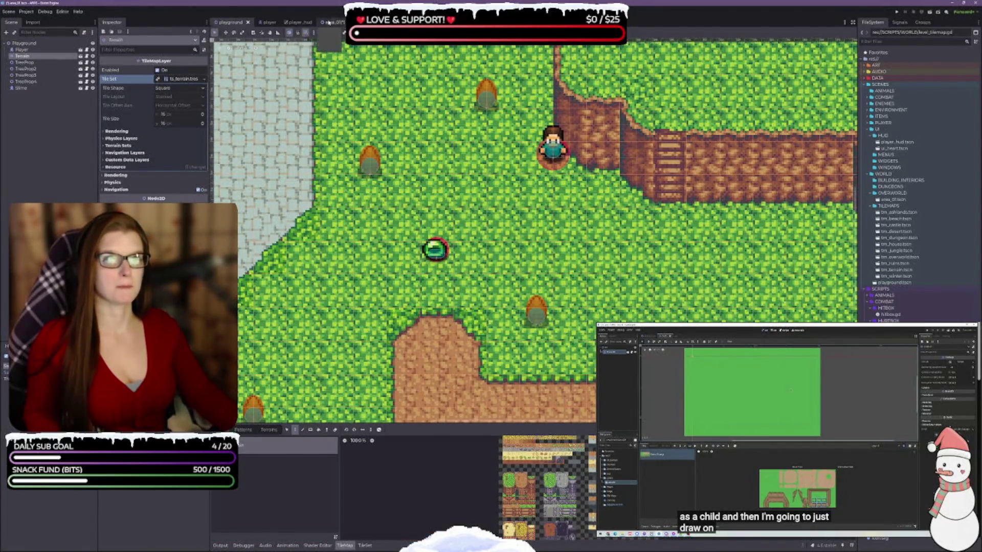
right_click(51, 45)
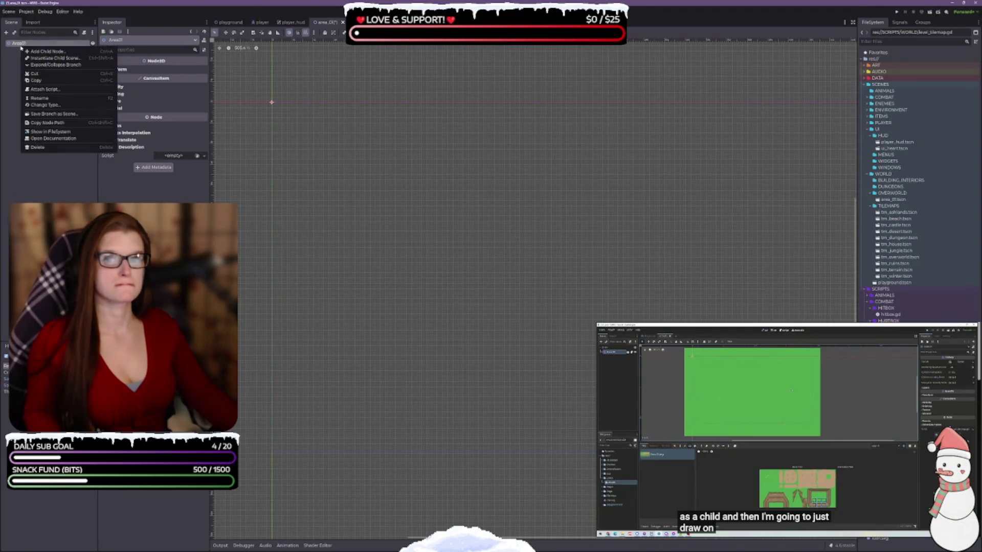
Add a LevelTilemap child node under Area01, then switch to the playground scene.
click(50, 52)
text(tile)
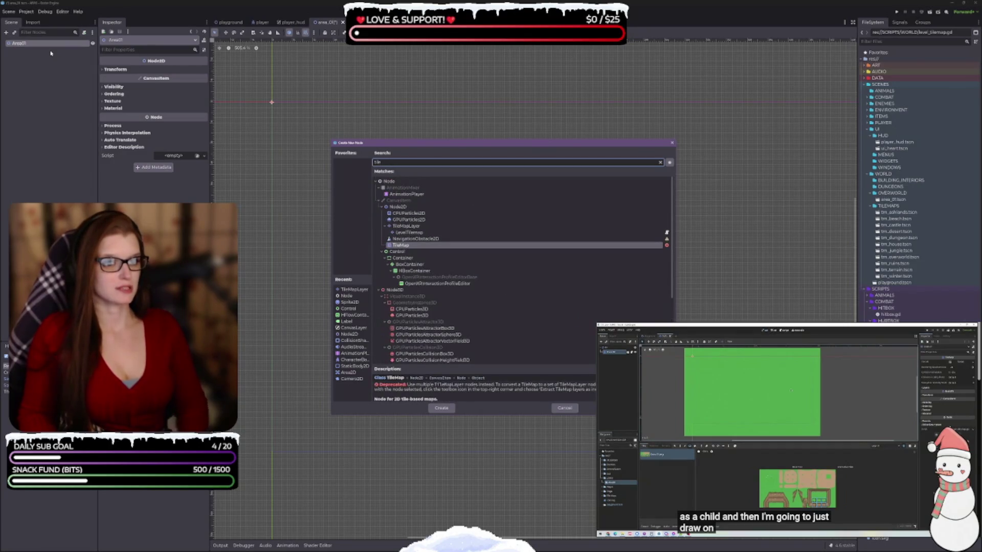
key(Up)
key(Up)
key(Up)
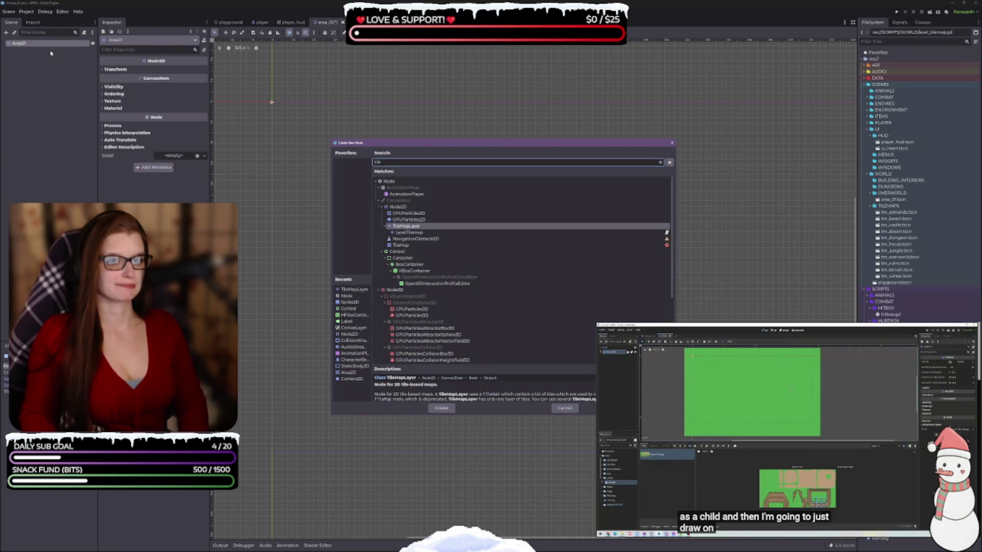
key(Down)
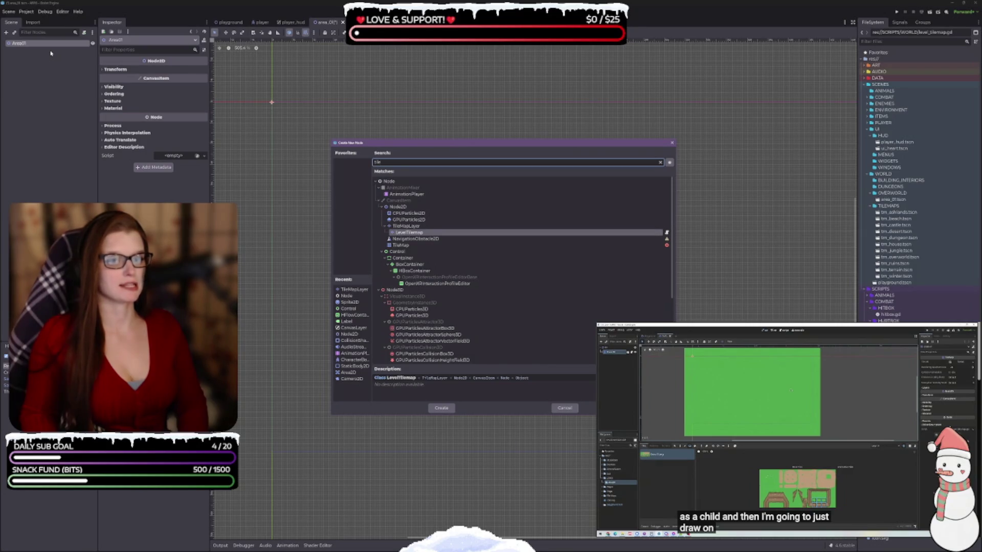
key(Return)
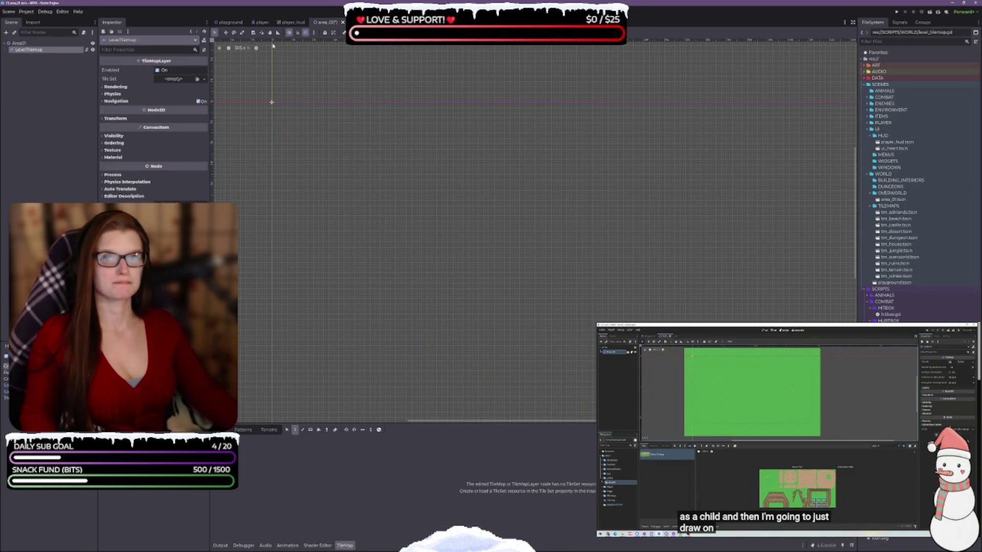
click(229, 22)
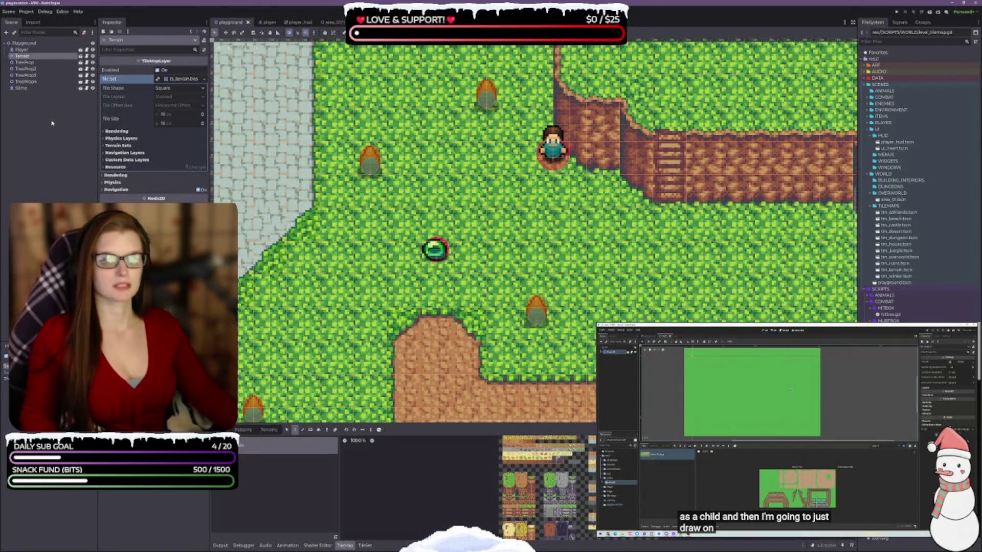
Glance at the playground scene for reference, then settle back on the area_01 scene tab.
click(326, 22)
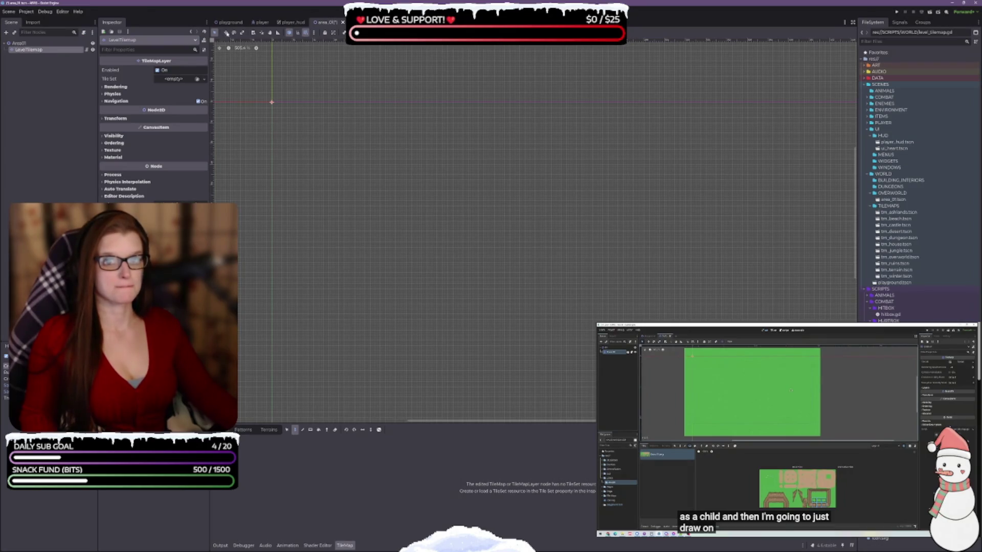
click(229, 23)
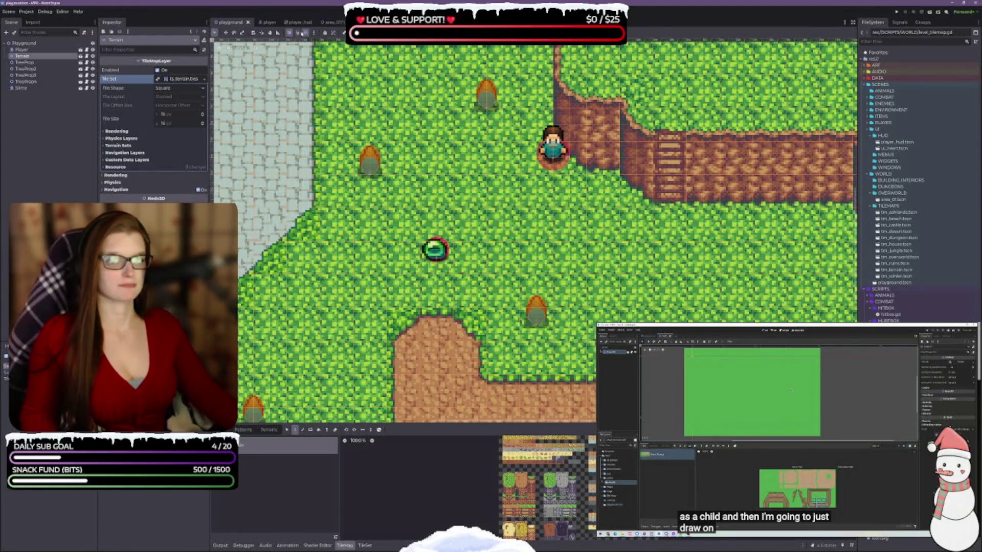
click(327, 22)
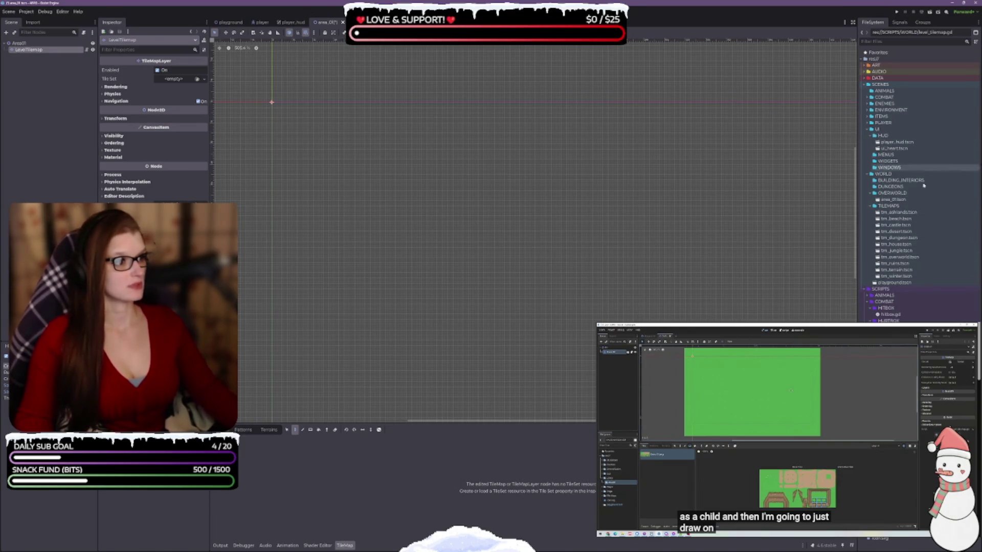
Expand ART > ENVIRONMENT > TILESETS in the FileSystem dock, collapsing the UI and ENEMIES folders.
double_click(877, 66)
double_click(874, 144)
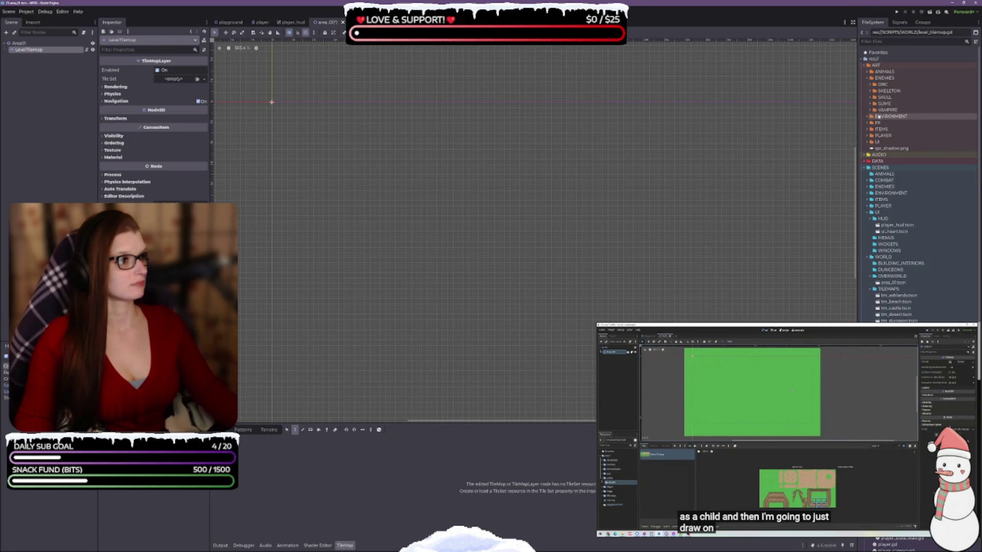
click(868, 78)
click(868, 85)
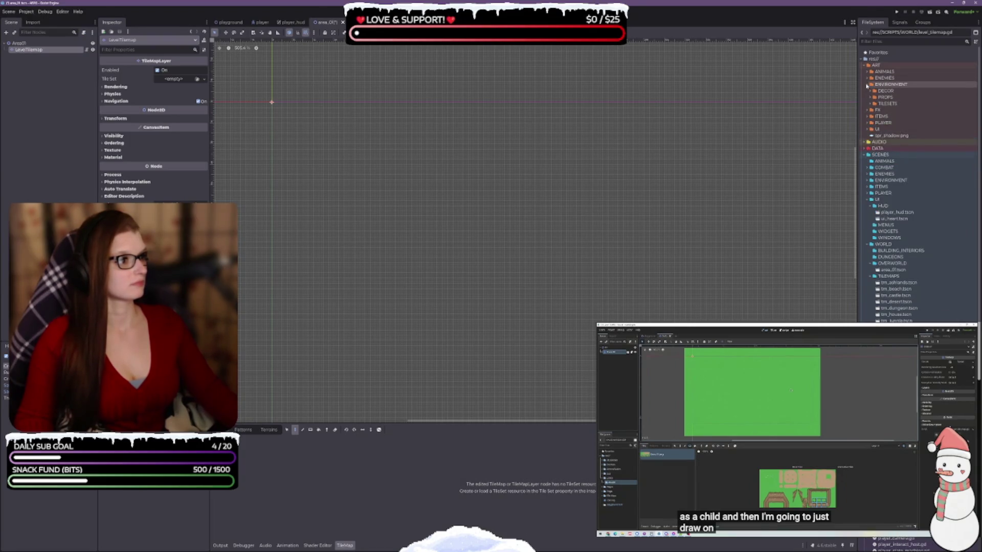
click(870, 104)
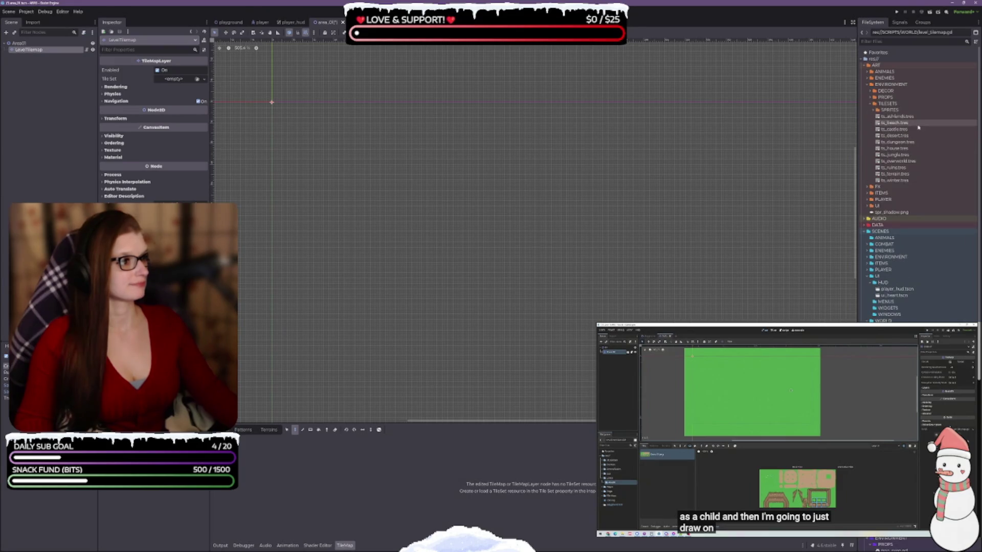
Assign ts_overworld.tres as LevelTilemap's Tile Set, replacing ts_terrain.tres, and view its overworld_01 atlas.
click(942, 174)
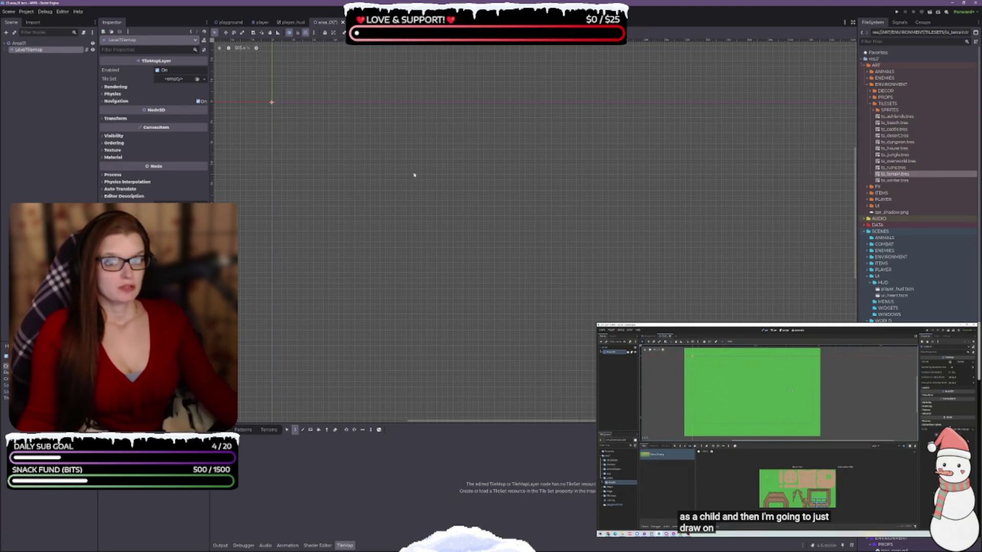
mouse_move(895, 178)
mouse_down()
mouse_move(333, 114)
mouse_move(179, 80)
mouse_up()
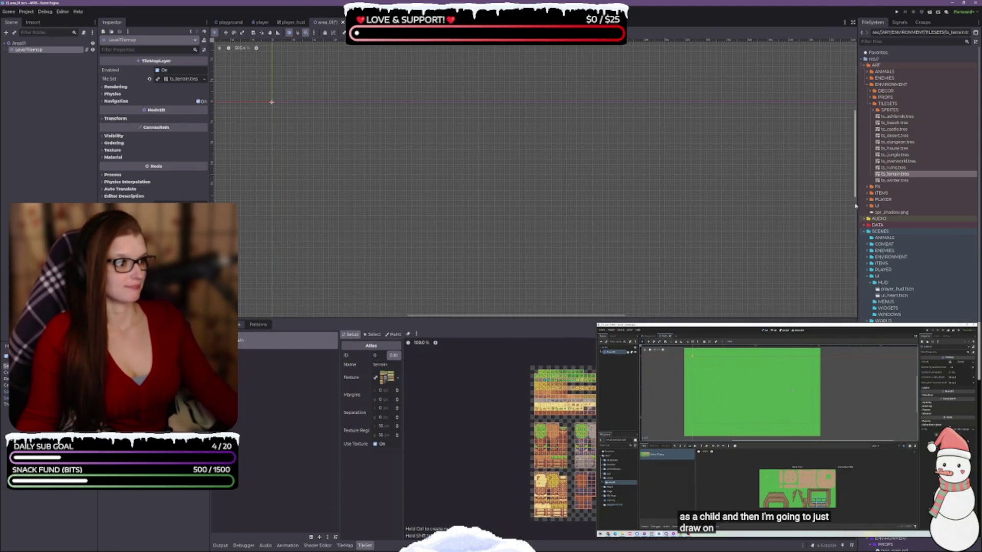
mouse_move(926, 162)
mouse_down()
mouse_move(212, 104)
mouse_move(181, 79)
mouse_up()
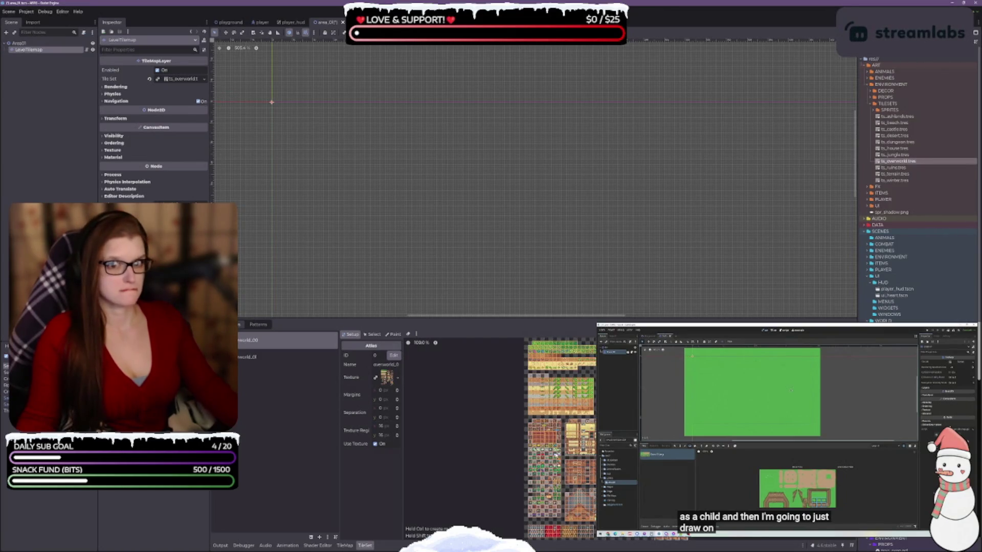
scroll(562, 439, down, 1)
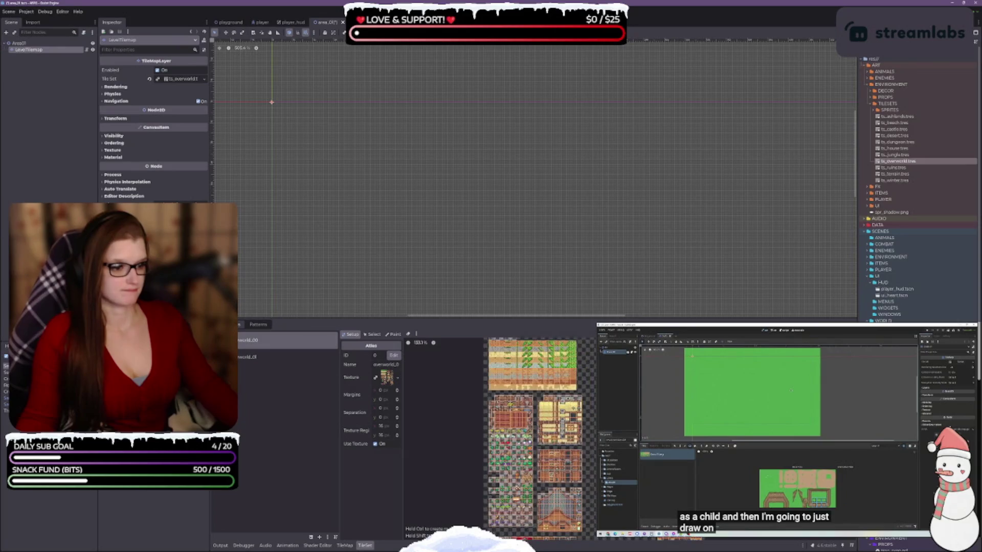
scroll(555, 439, up, 2)
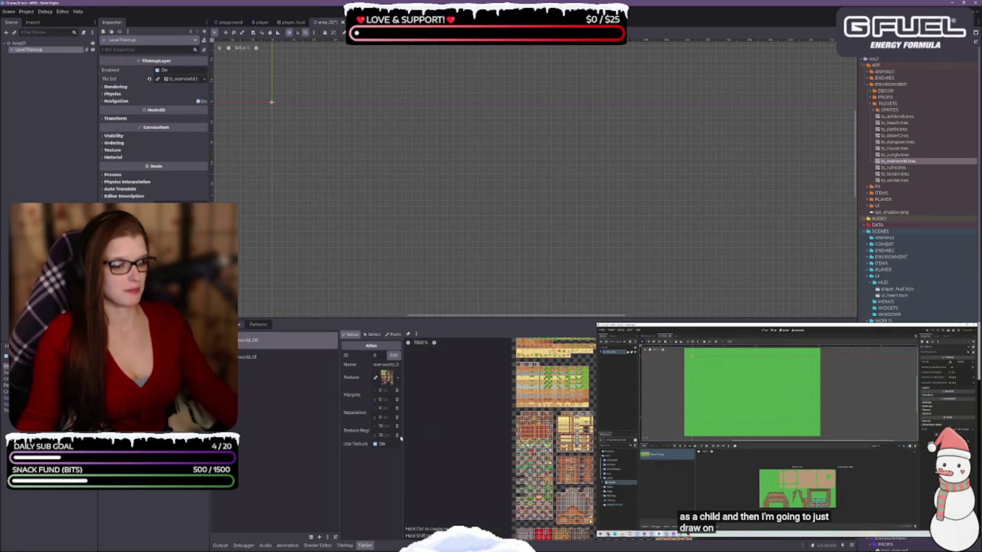
click(270, 356)
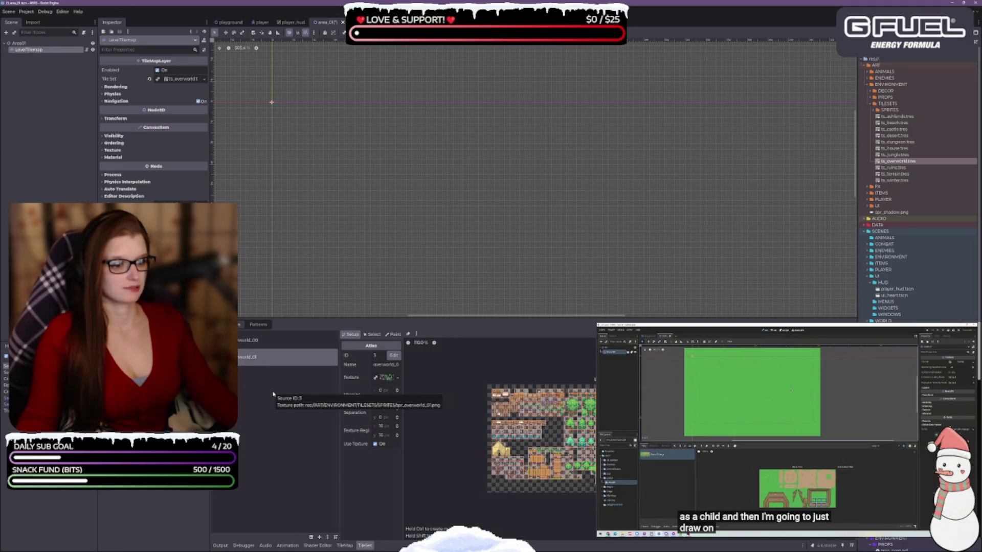
Reselect the overworld_01 atlas source and lower the bottom panel to enlarge the canvas.
click(262, 342)
click(264, 357)
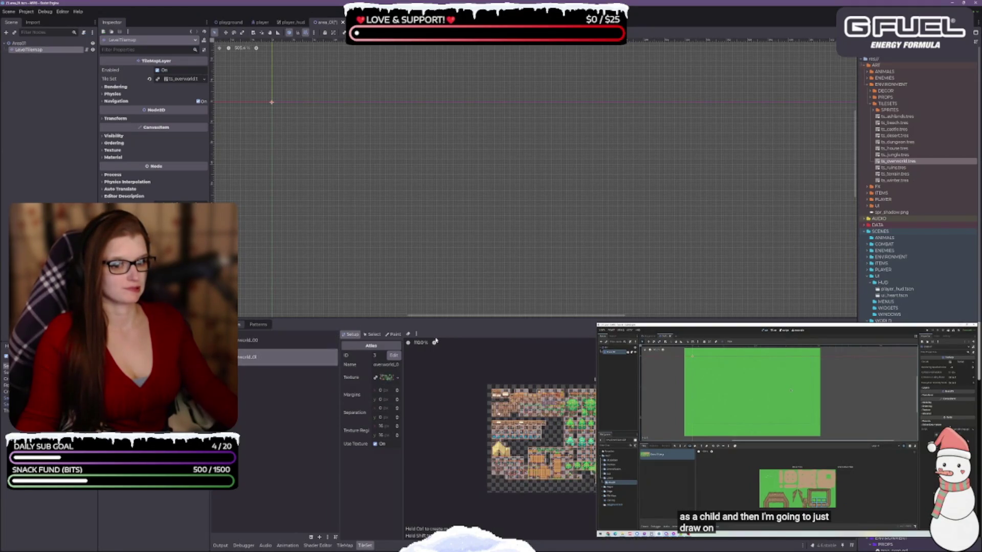
drag(437, 318, 445, 416)
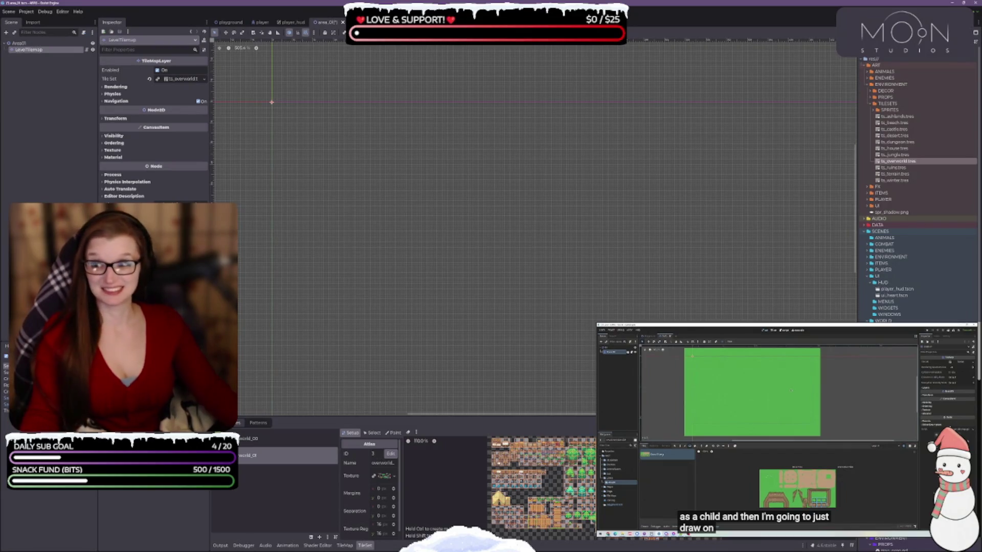
Save the area_01 scene with Ctrl+S and reselect the LevelTilemap node.
key(ctrl+s)
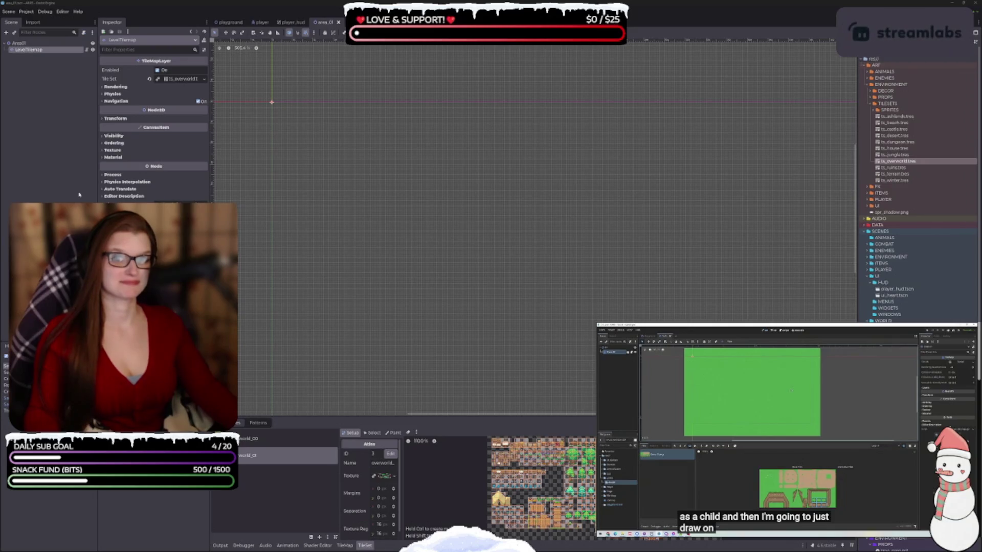
click(71, 176)
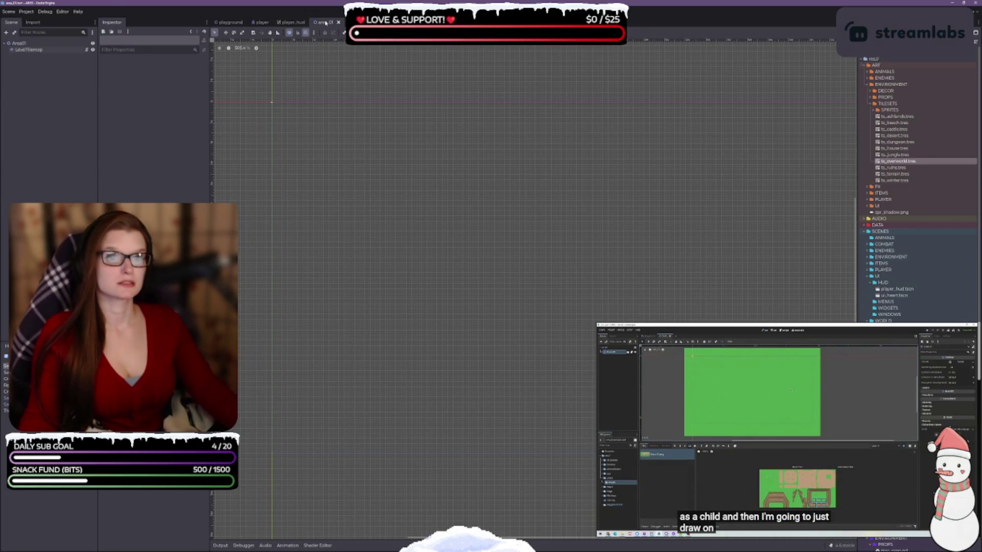
click(49, 51)
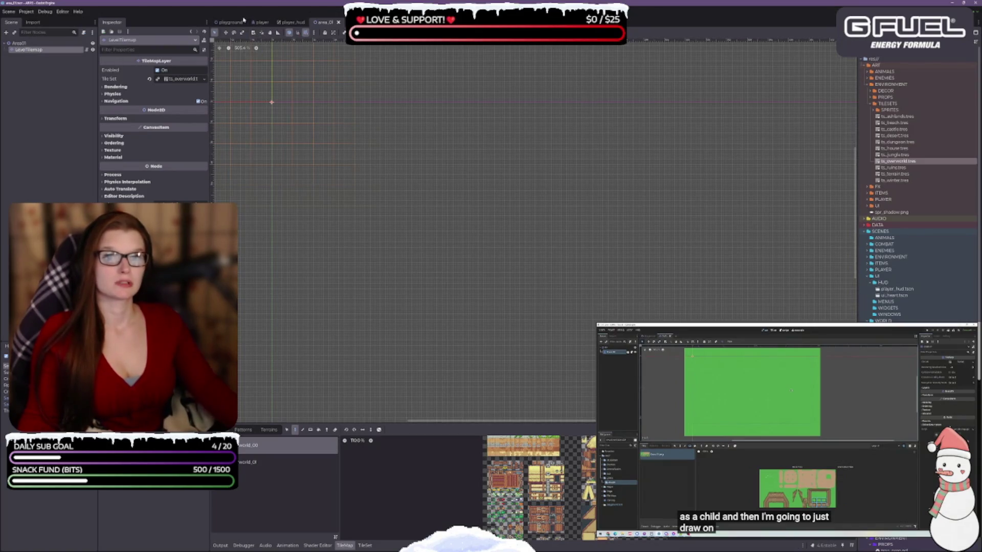
Rename the LevelTilemap node to 'Overworld' after checking the playground scene's tilemap.
click(243, 20)
click(322, 22)
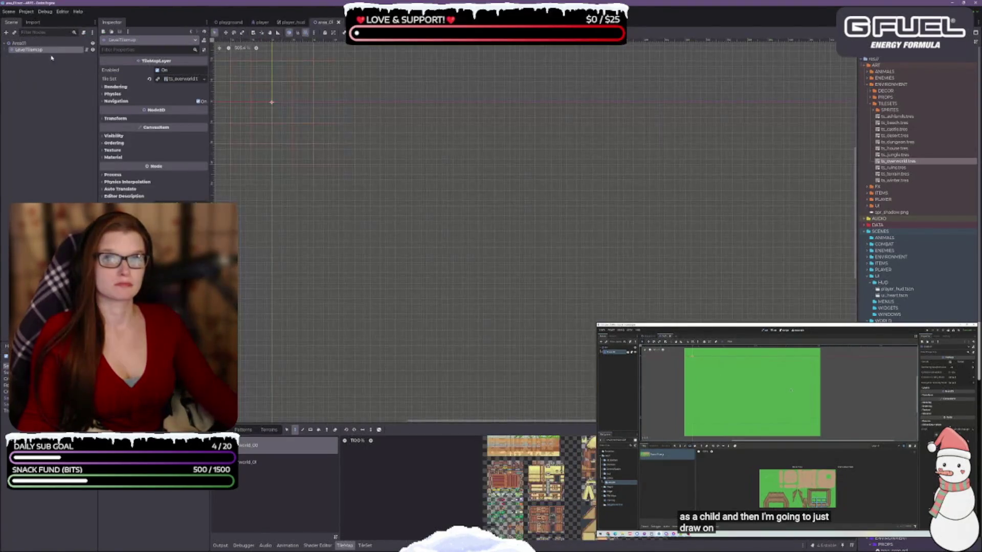
click(33, 50)
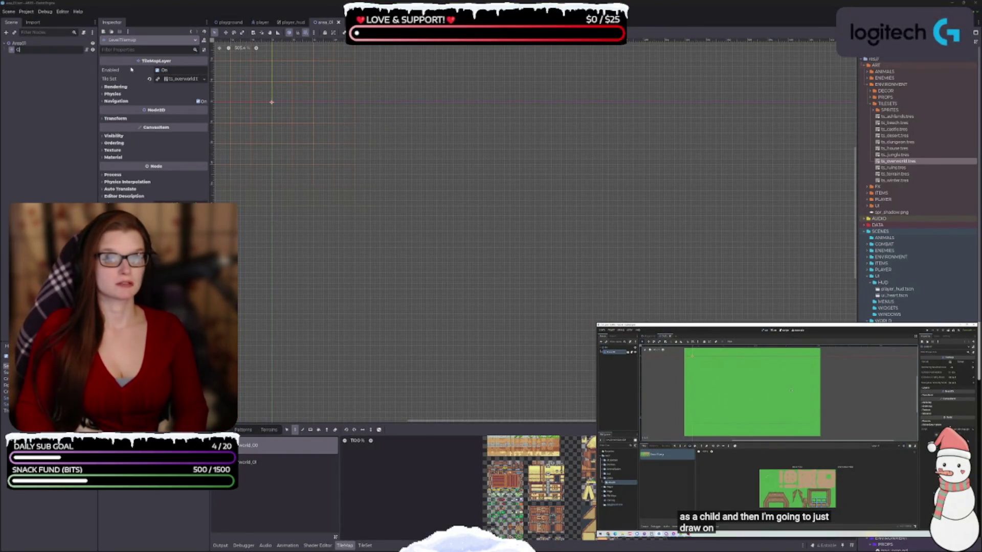
text(Overworld)
key(Return)
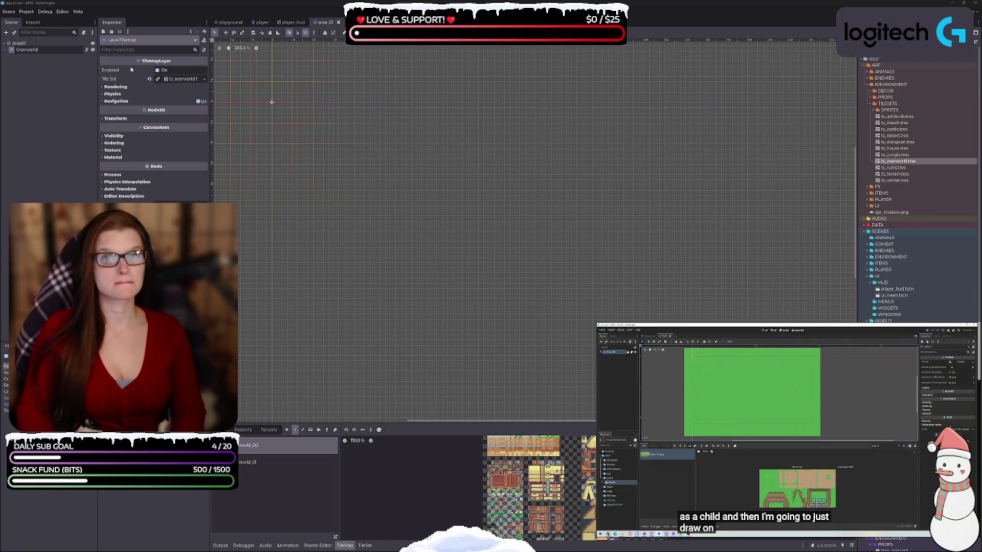
key(Return)
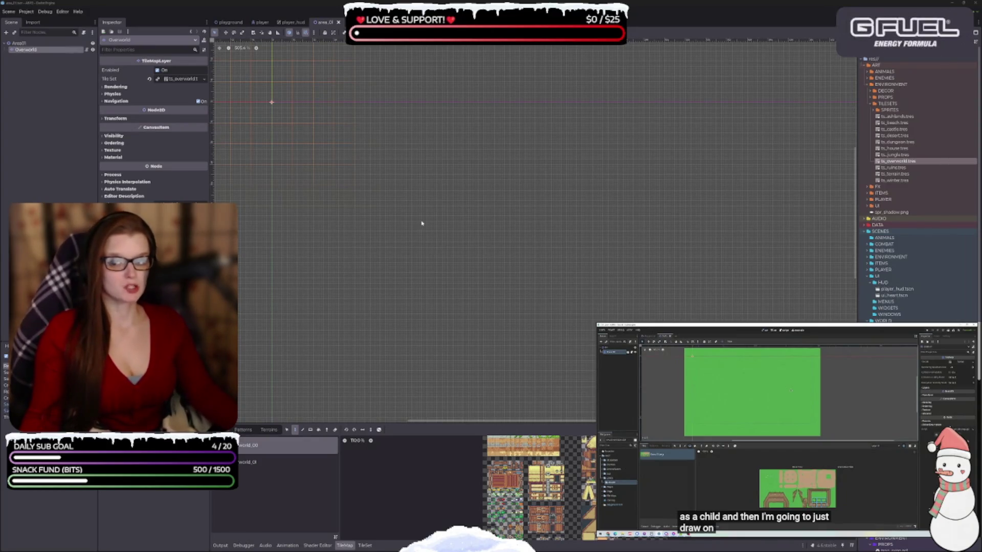
Deselect the Overworld node, recentre and zoom the area_01 canvas, and open the Editor menu.
click(49, 148)
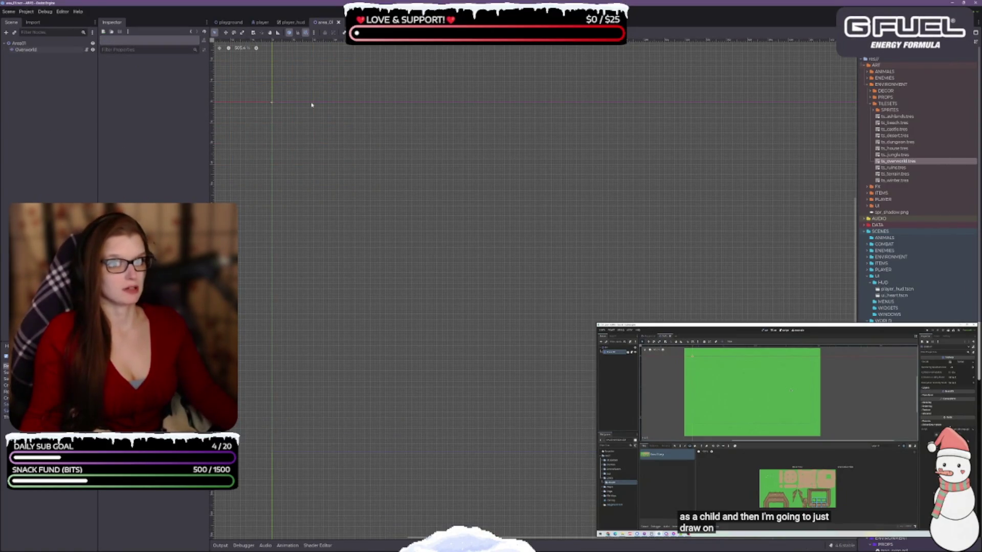
drag(373, 182, 479, 269)
scroll(497, 231, down, 2)
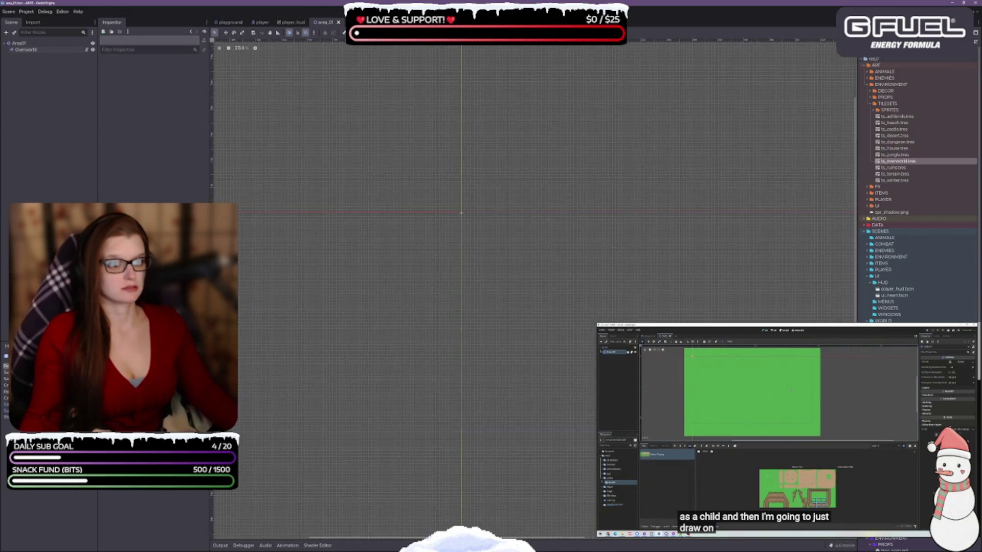
scroll(585, 250, up, 3)
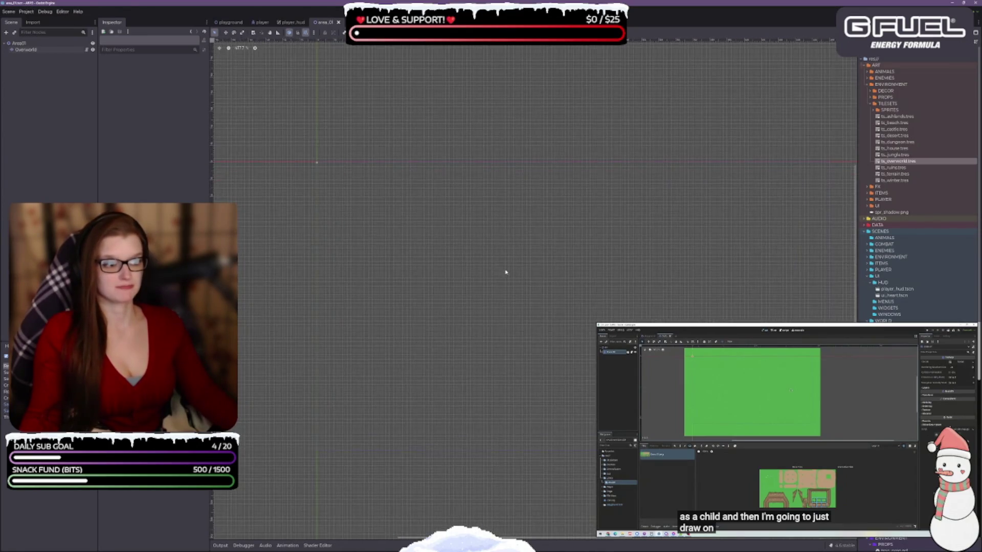
scroll(504, 256, up, 3)
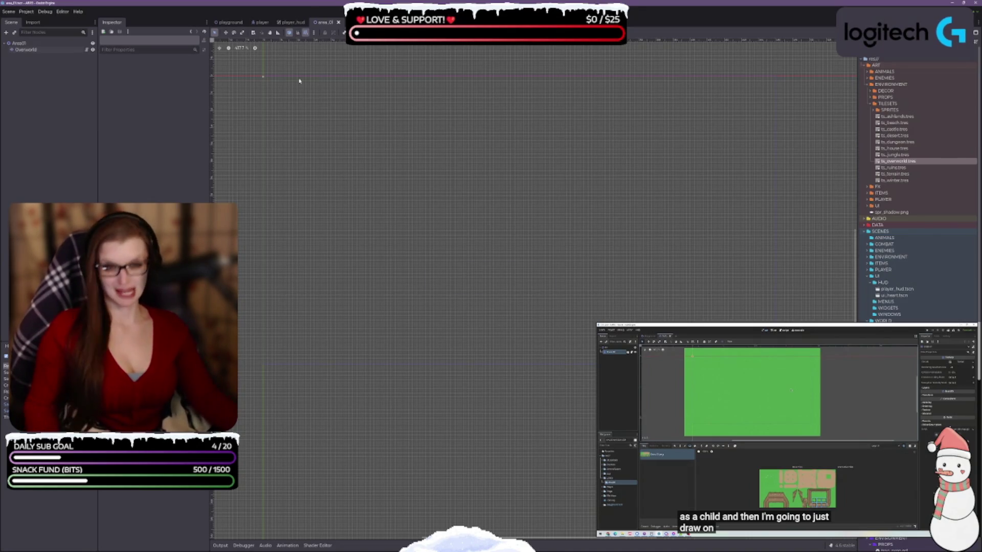
click(62, 12)
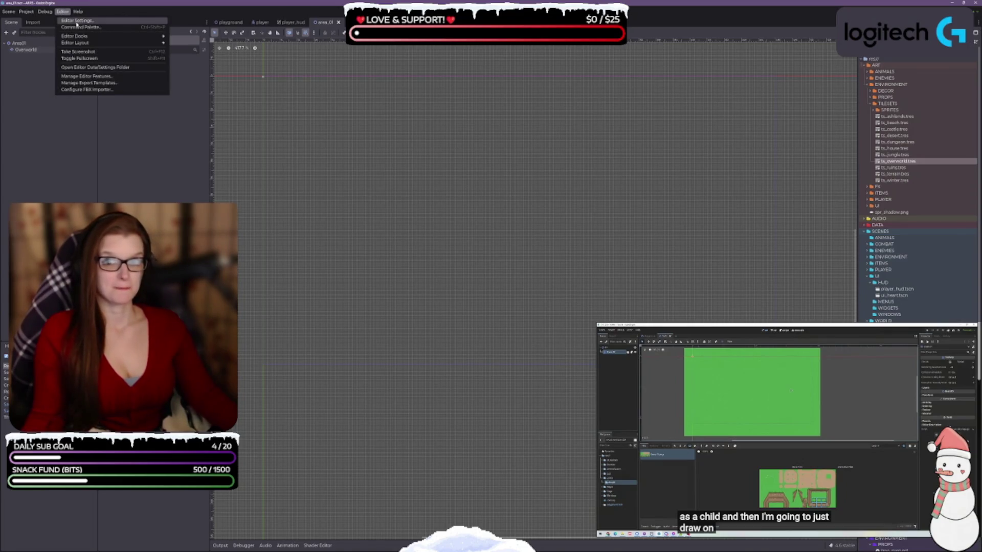
In Editor Settings, lower the External Editor value from 1 to 0 and close the dialog.
click(77, 20)
scroll(164, 143, down, 5)
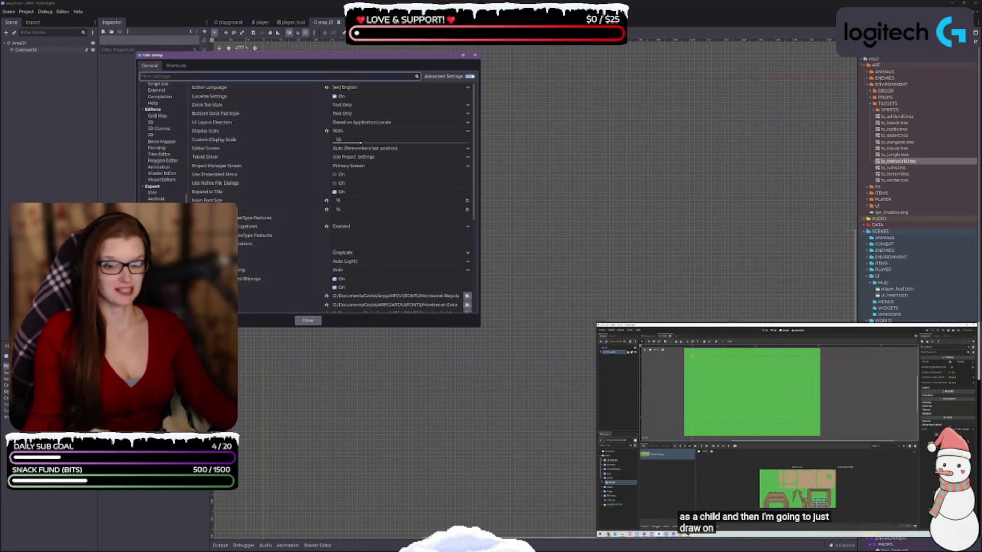
click(156, 90)
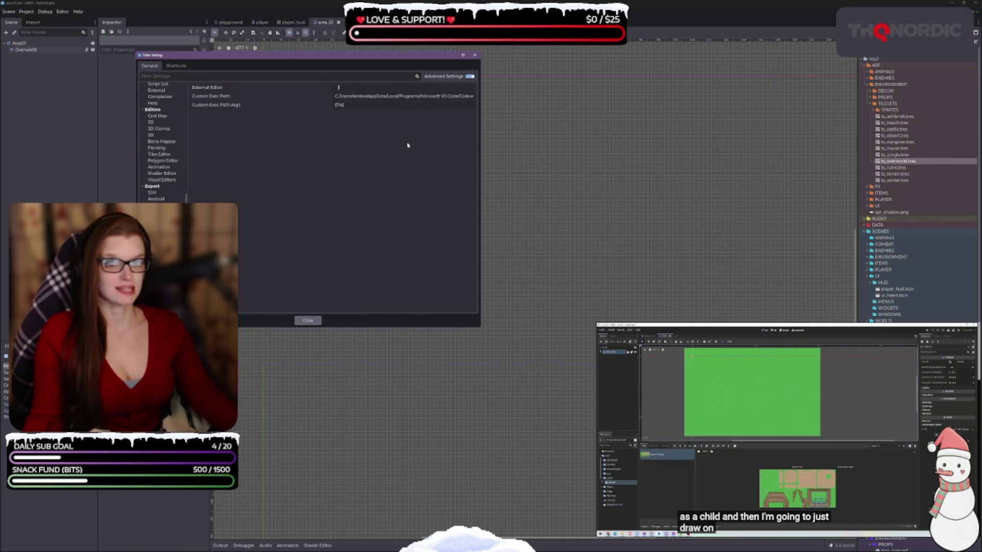
click(470, 89)
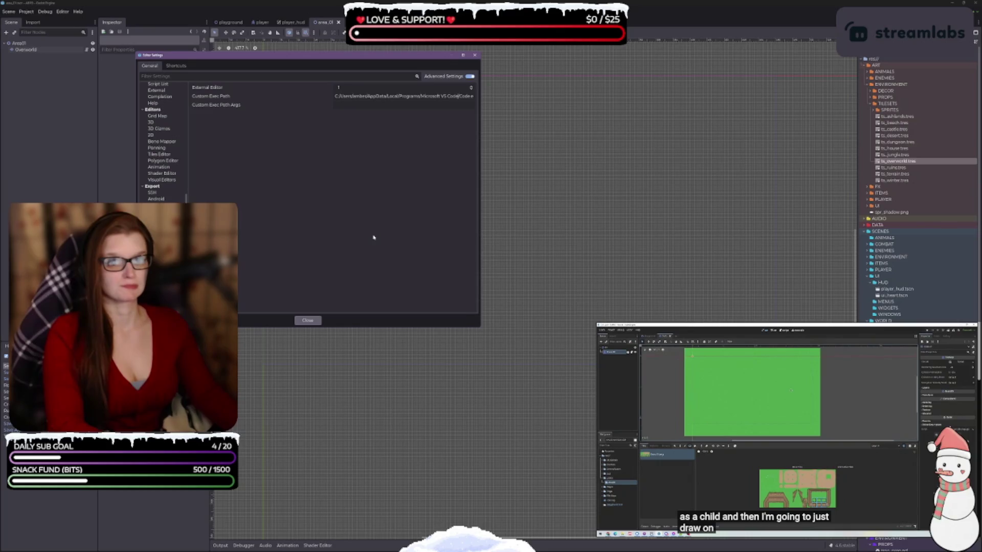
click(309, 321)
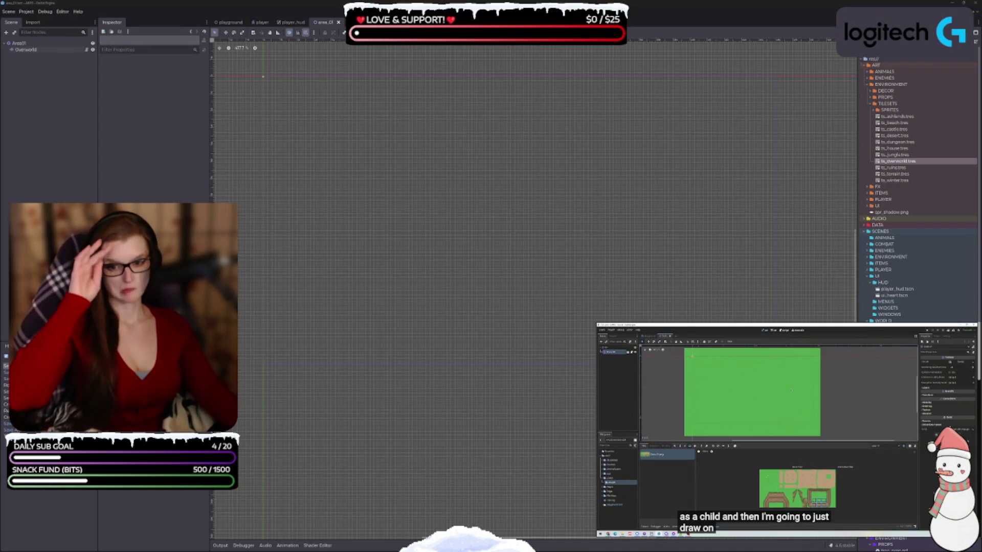
Refocus the Godot window and save the area_01 scene with Ctrl+S.
click(360, 133)
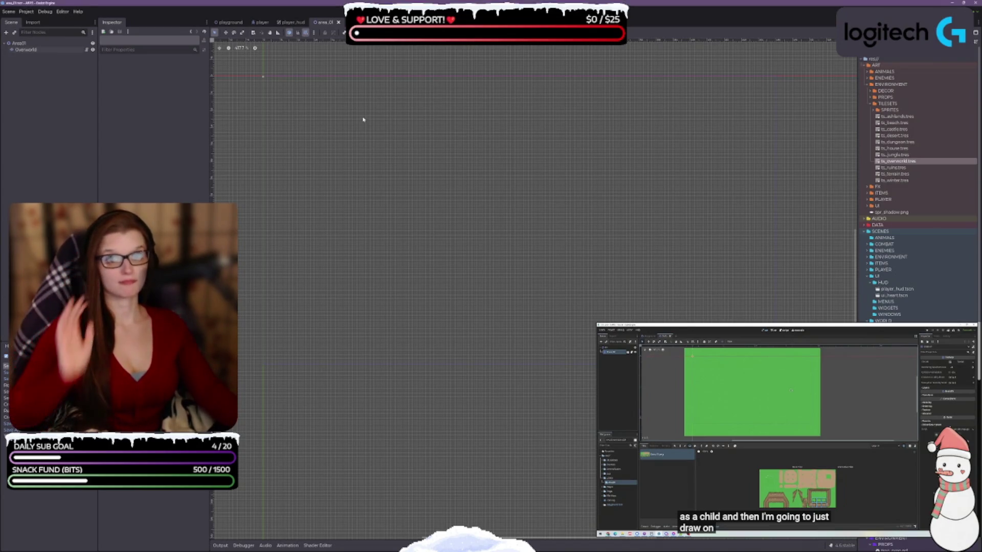
key(ctrl+s)
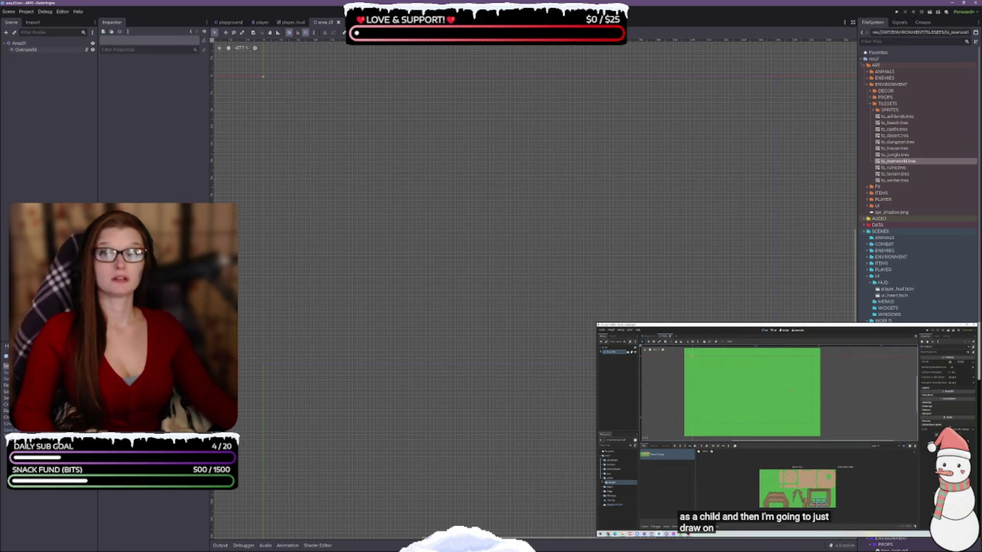
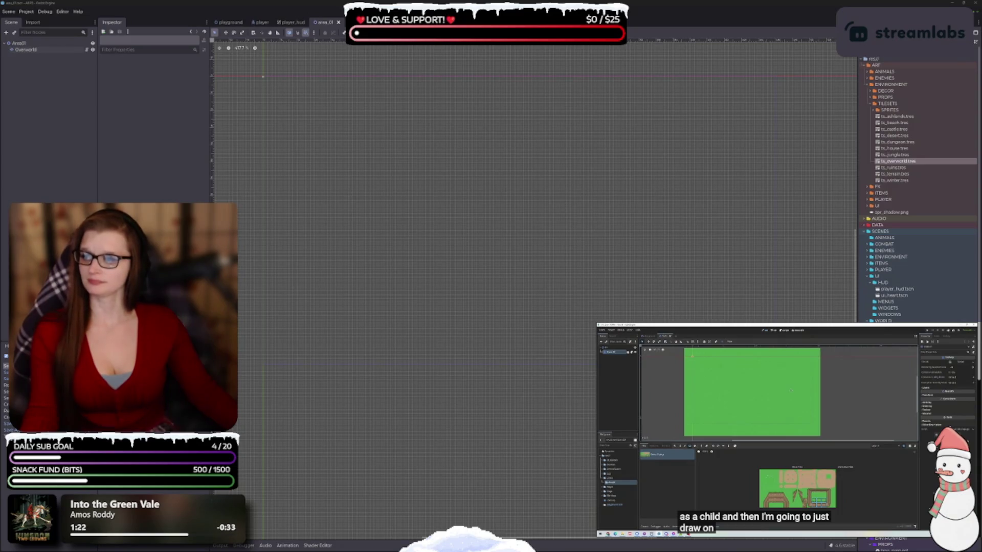
Open Editor Settings, go to Text Editor > External, and start browsing for the Exec Path.
click(63, 12)
click(74, 23)
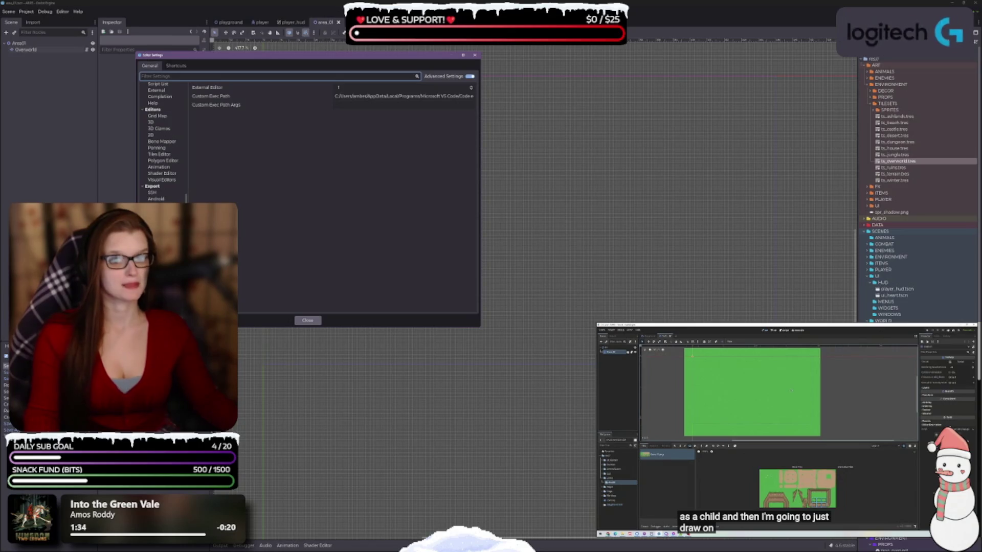
scroll(163, 143, up, 5)
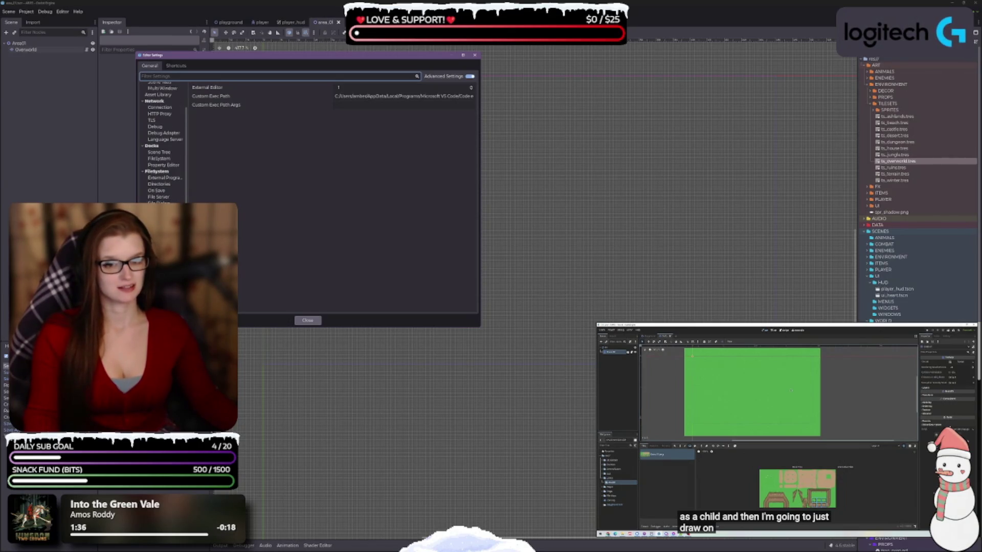
scroll(163, 143, down, 5)
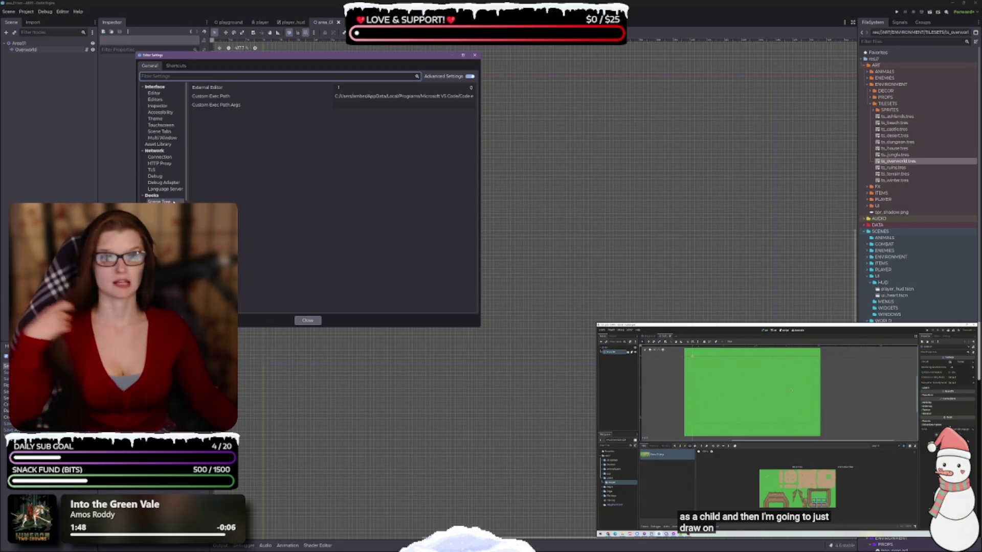
scroll(171, 90, up, 8)
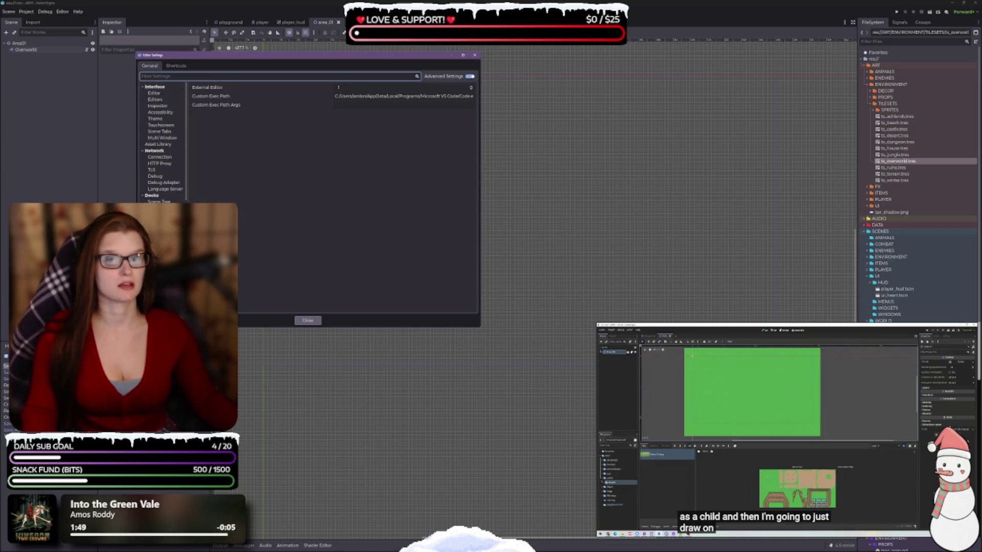
scroll(171, 90, down, 3)
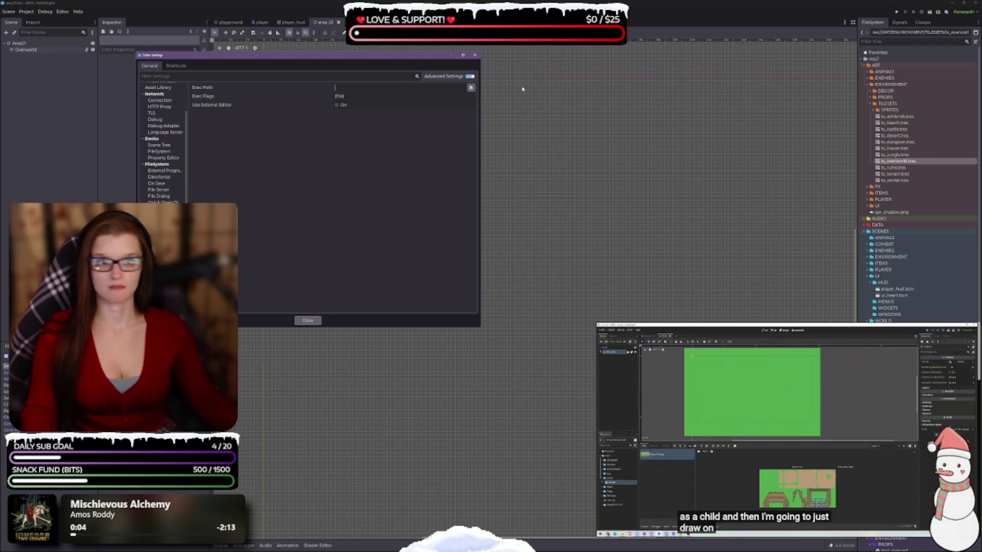
click(471, 88)
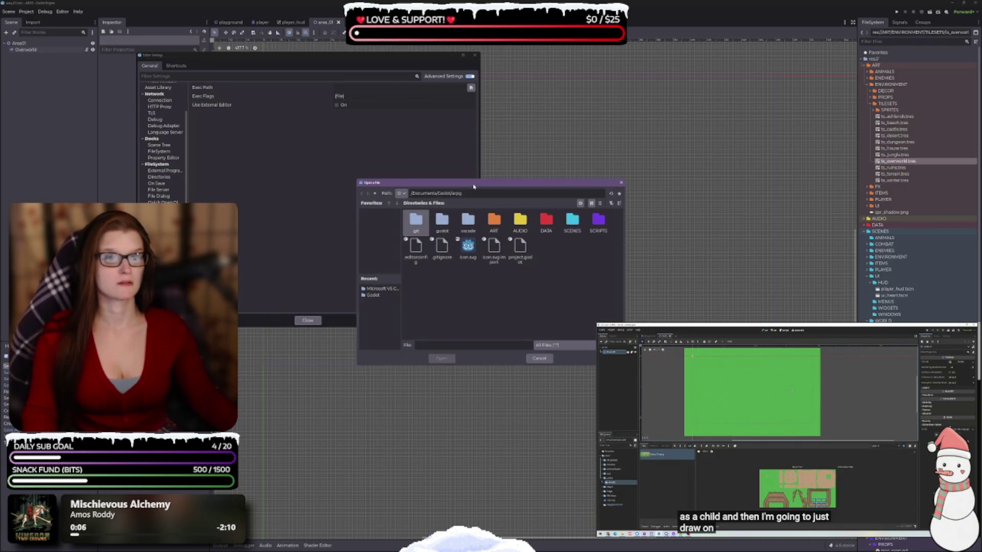
Set the external editor Exec Path to the VS Code executable and tick Use External Editor.
key(Escape)
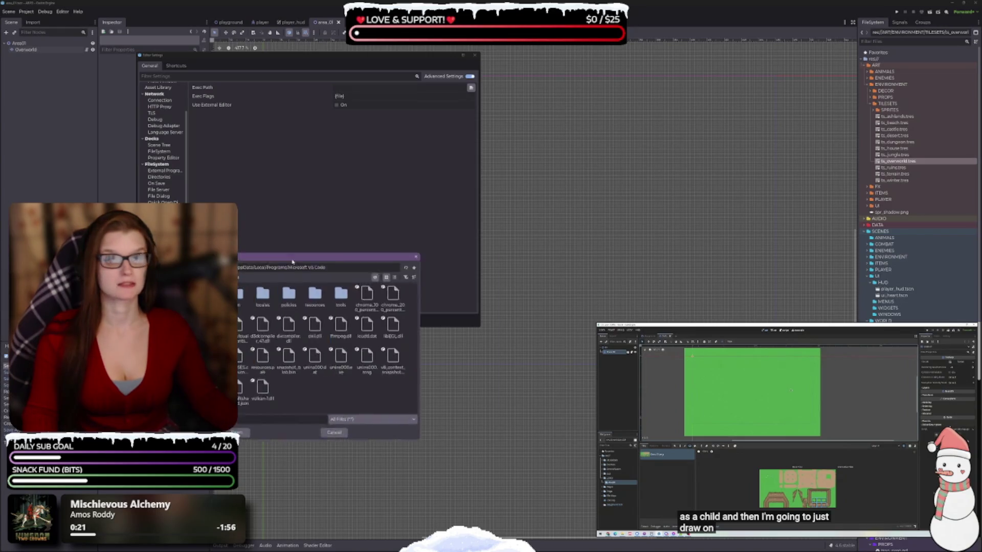
click(376, 285)
click(324, 360)
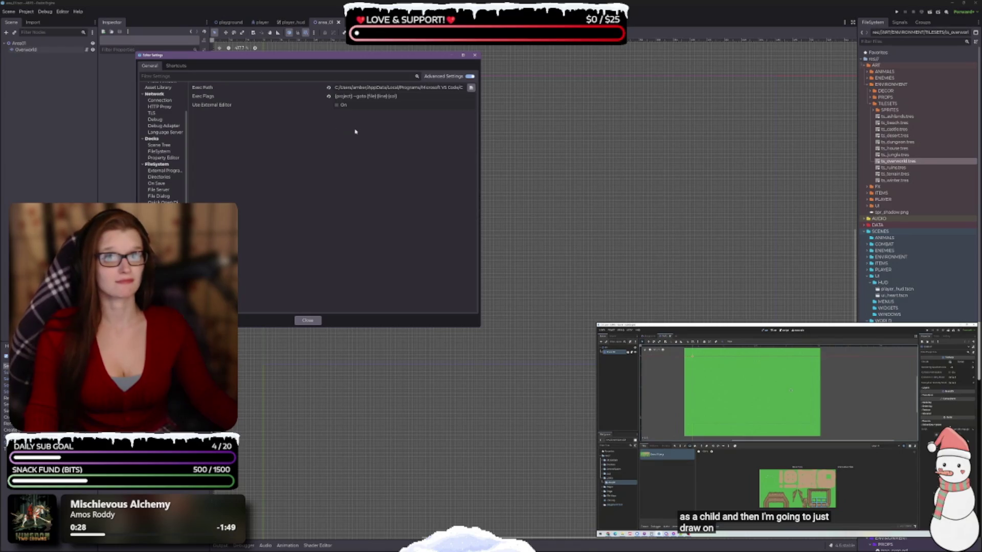
click(337, 106)
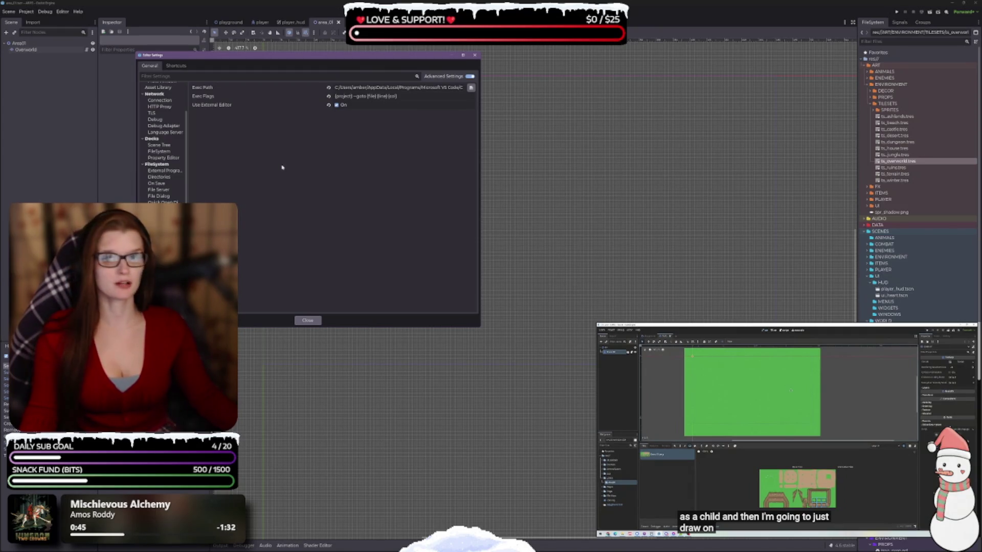
Show the Text Editor > Behavior settings and scroll through its options.
scroll(164, 199, down, 3)
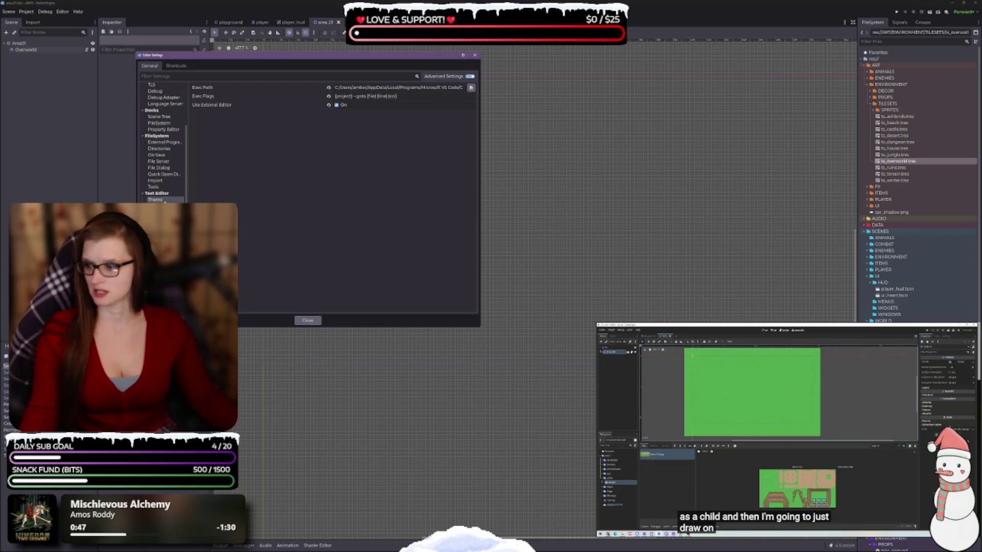
click(161, 206)
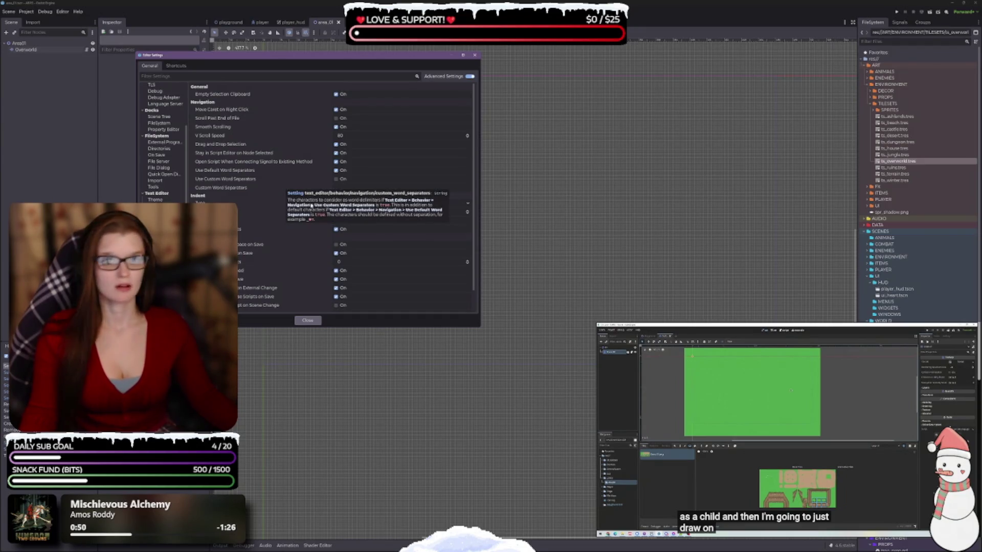
scroll(250, 270, down, 1)
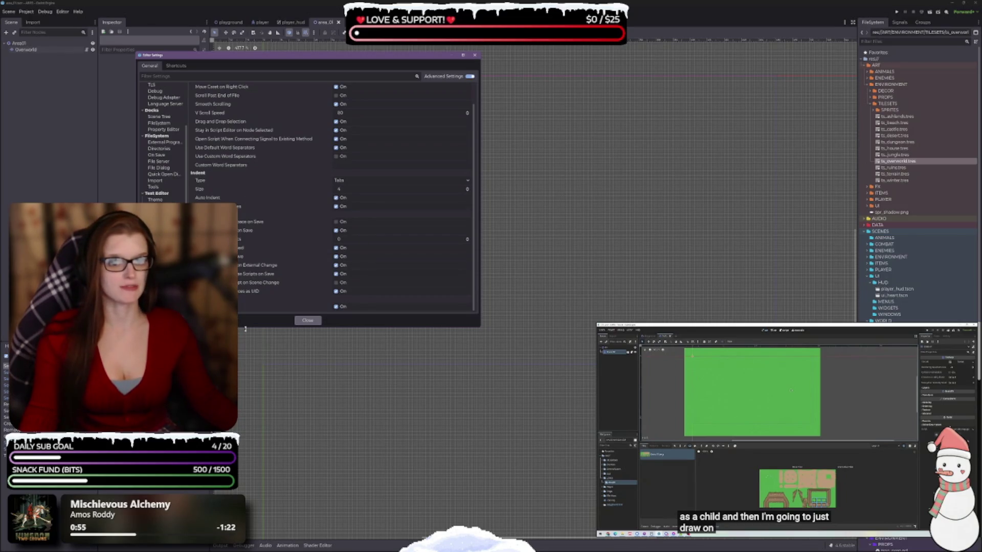
mouse_move(278, 267)
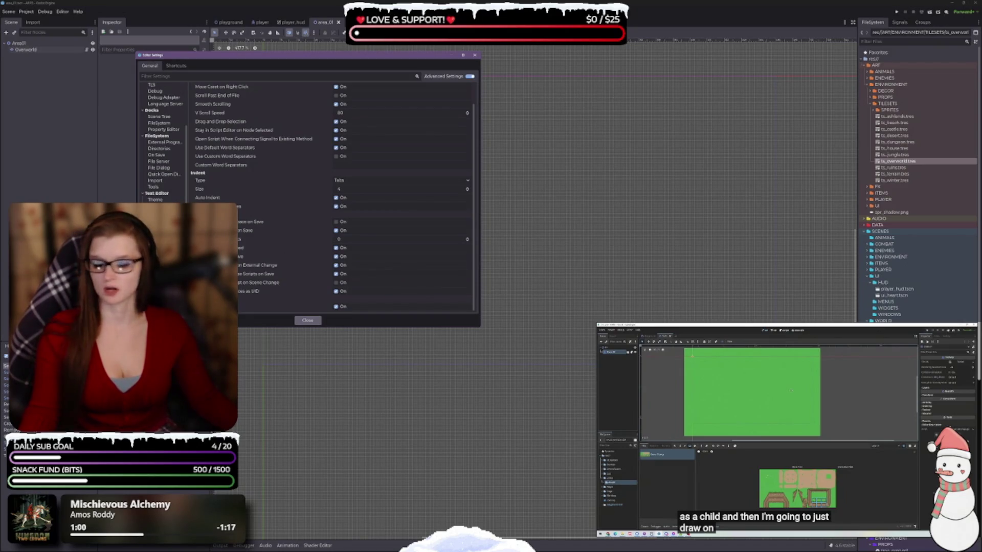
scroll(162, 127, up, 3)
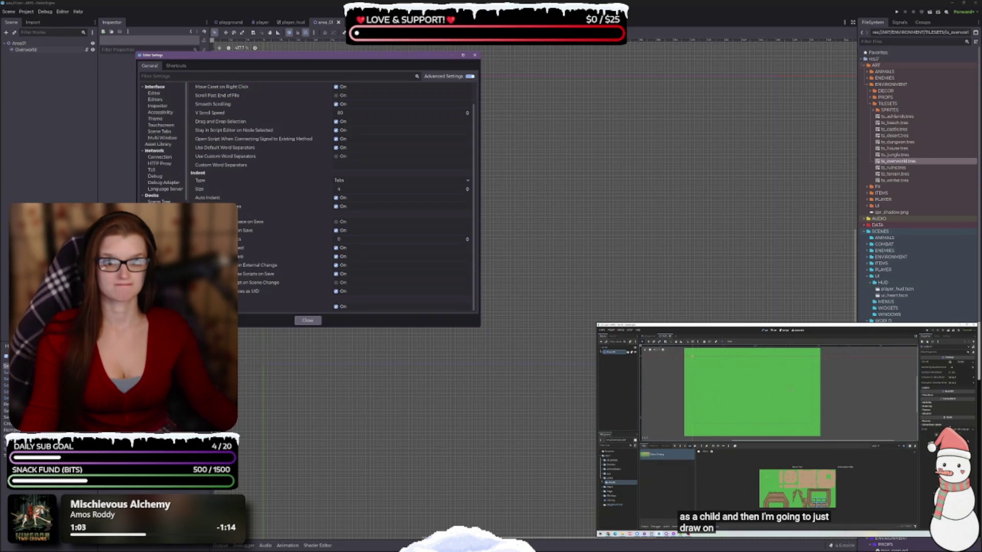
Show Interface > Editor settings and scroll to the custom main, bold and code font options.
click(159, 93)
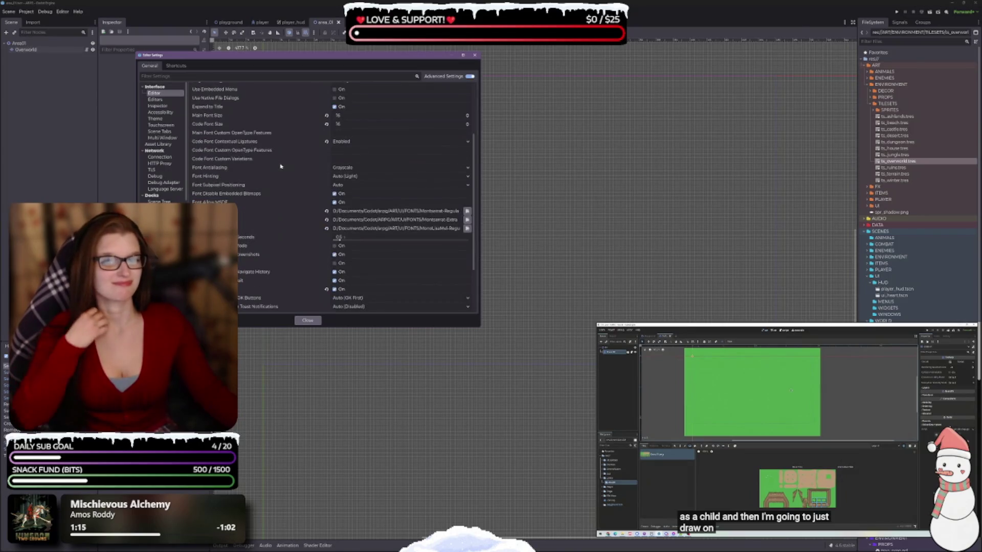
scroll(283, 177, down, 5)
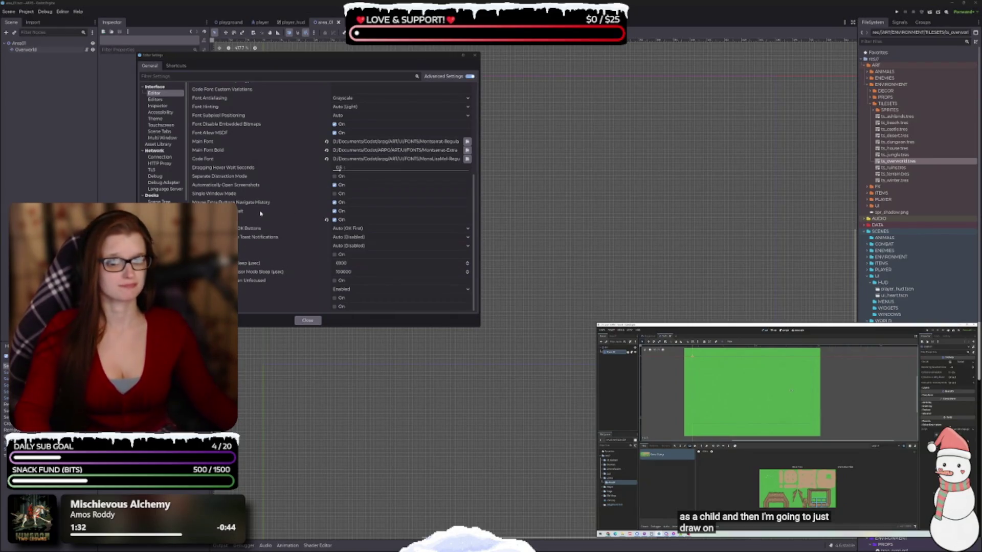
Enable the unfocused-window option in Interface > Editor and close Editor Settings.
click(335, 280)
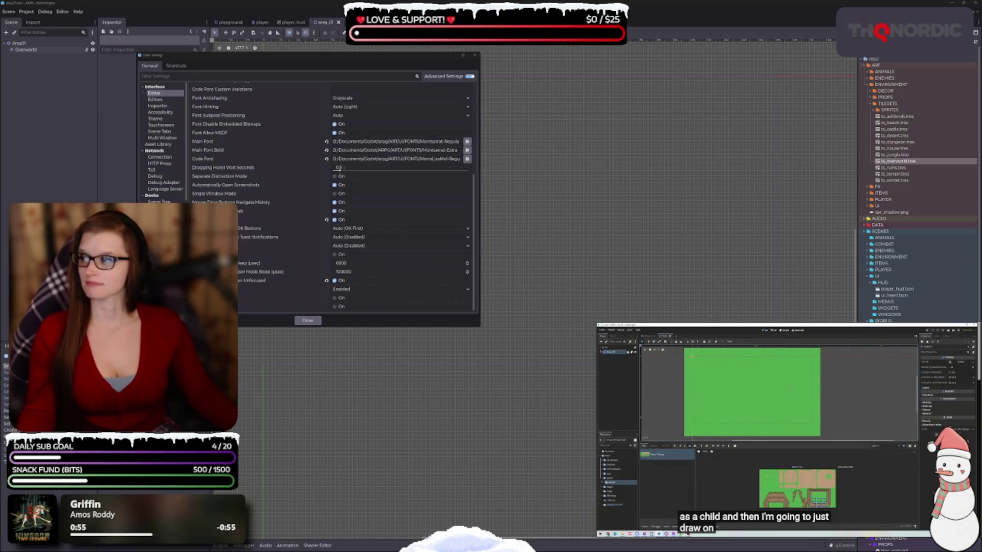
click(307, 320)
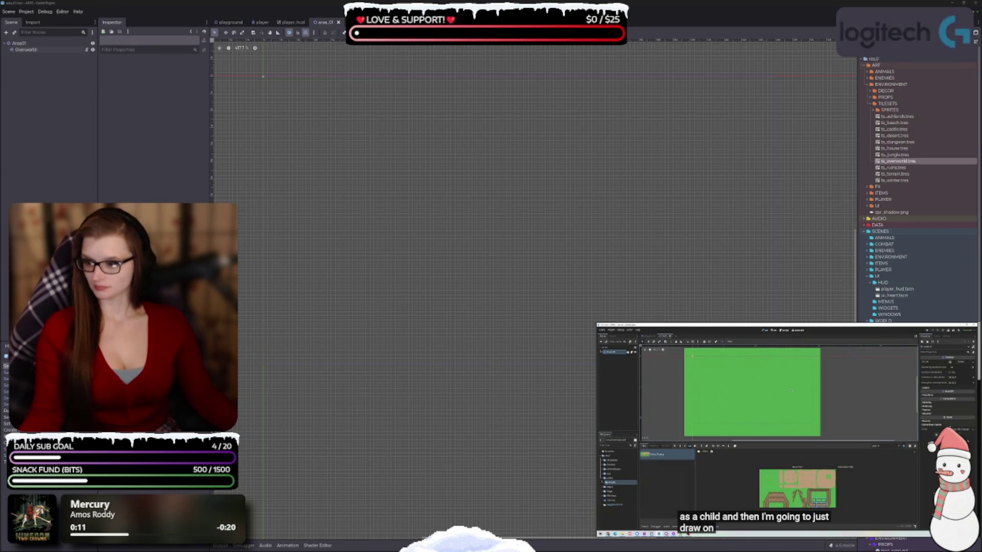
Reopen Editor Settings at the External section showing the VS Code exec path and Use External Editor on.
click(62, 12)
click(76, 23)
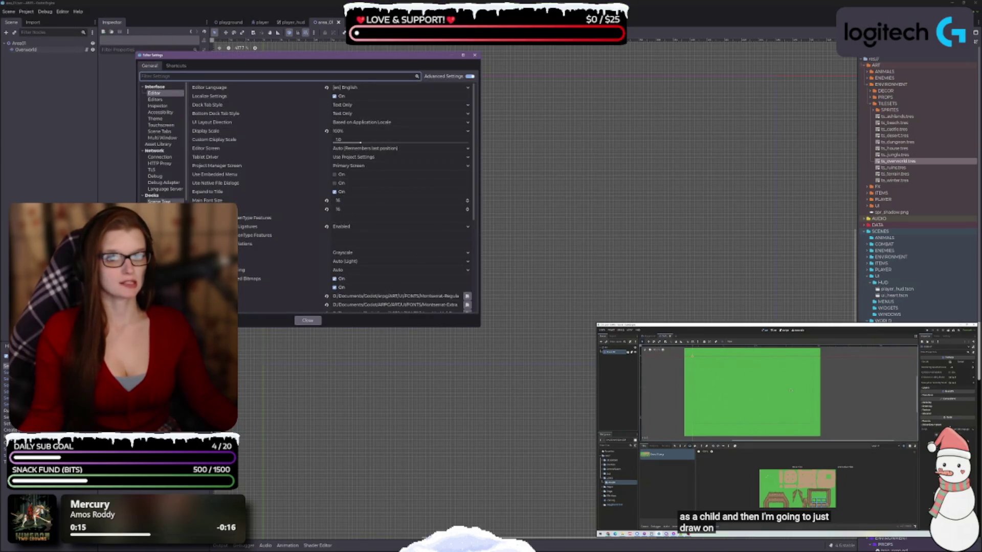
scroll(163, 153, down, 3)
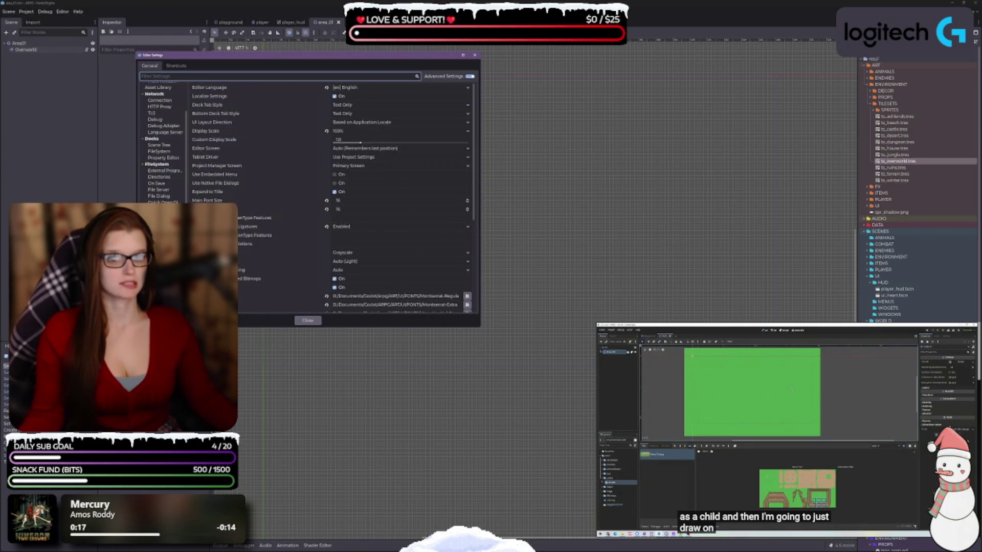
click(163, 170)
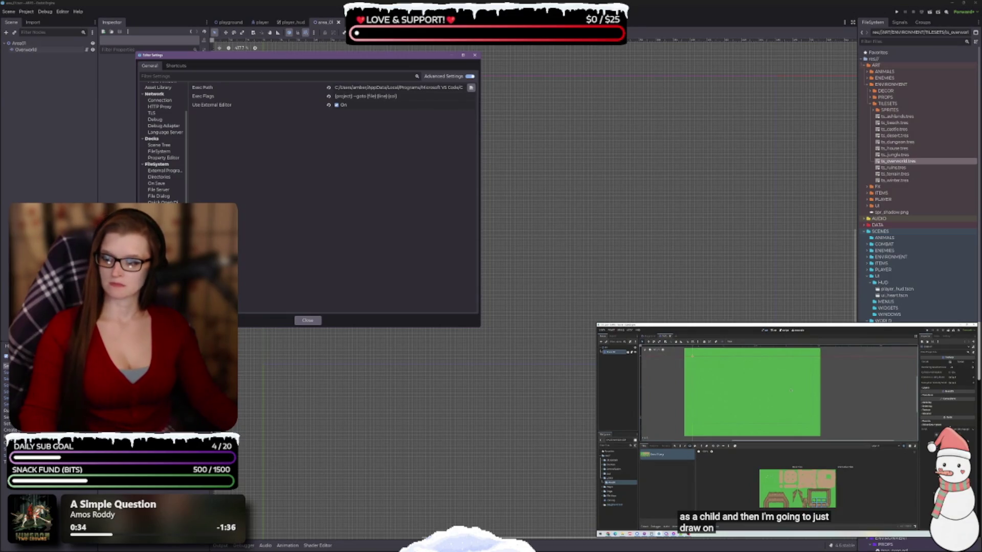
Browse for the Exec Path, picking Code.exe in the Microsoft VS Code folder, then return to VS Code.
click(470, 88)
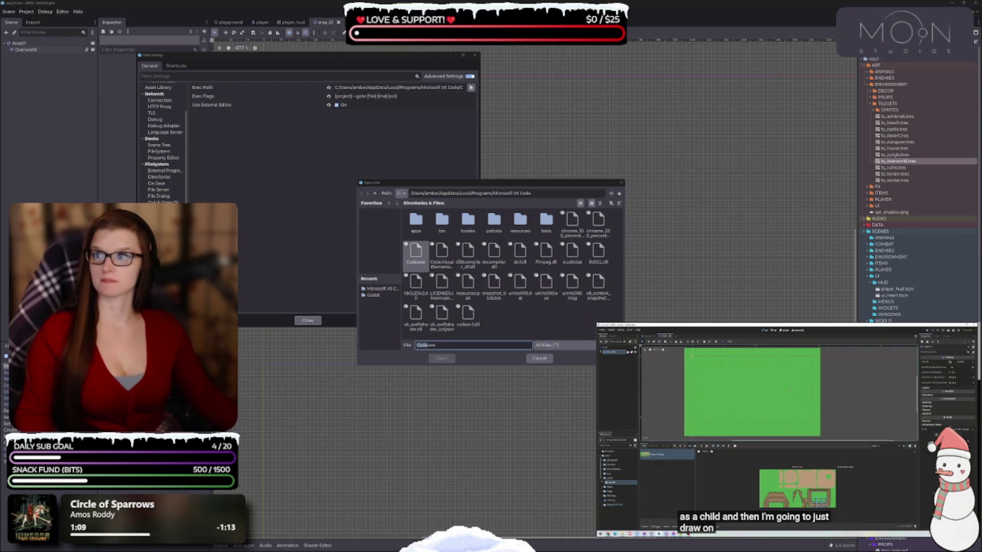
key(alt+Tab)
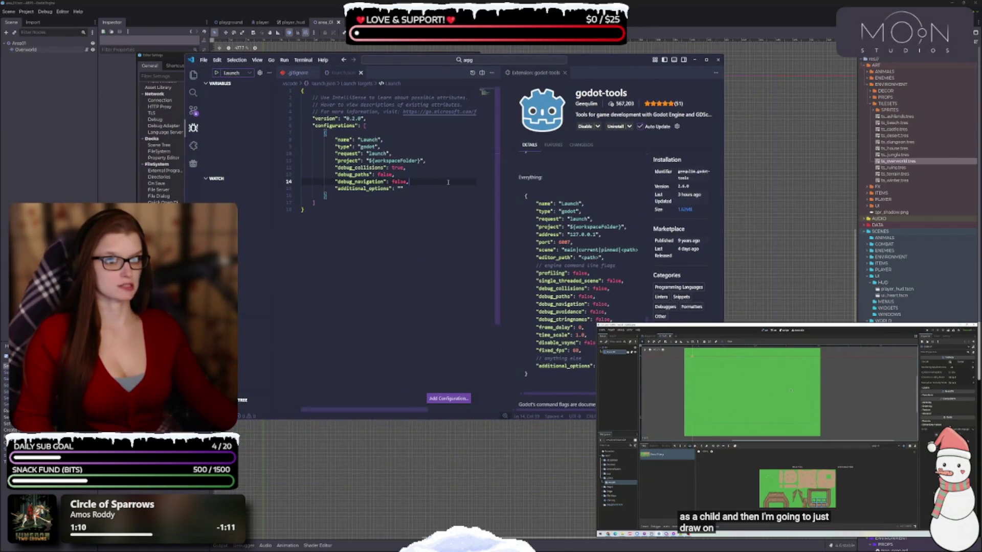
Add frame_delay 0 and time_scale 1.0 to the Godot launch configuration.
key(Return)
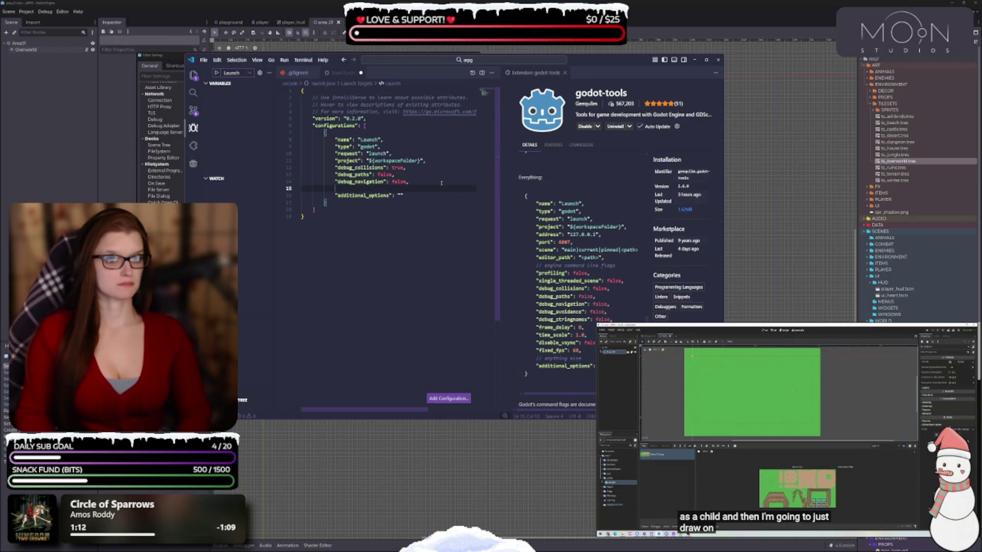
text(")
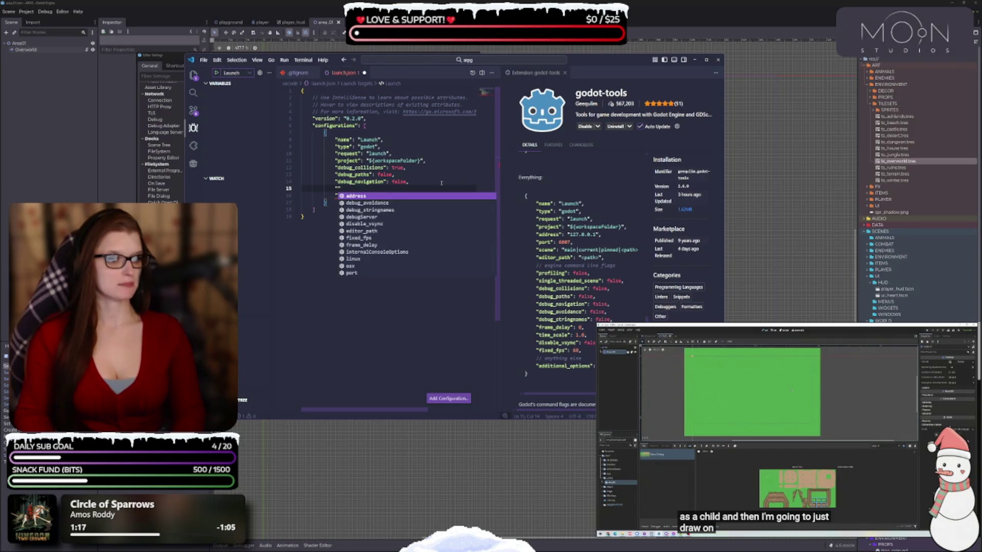
text(fra)
key(Return)
key(End)
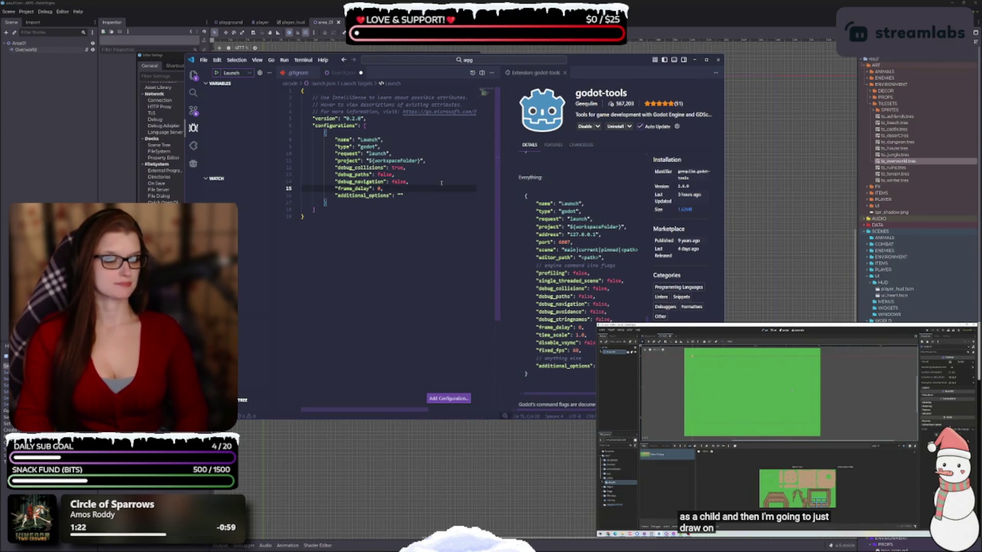
key(Return)
text(")
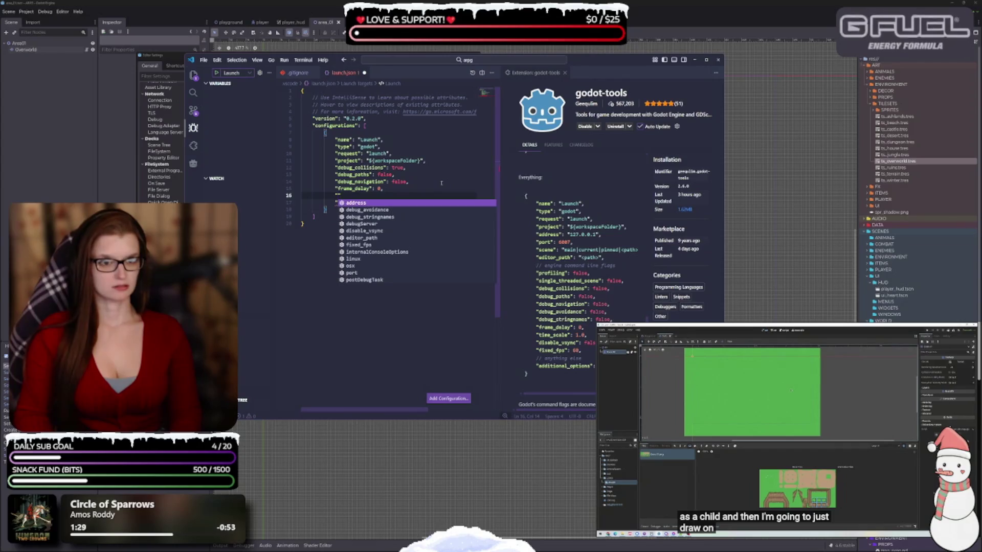
text(time)
key(Return)
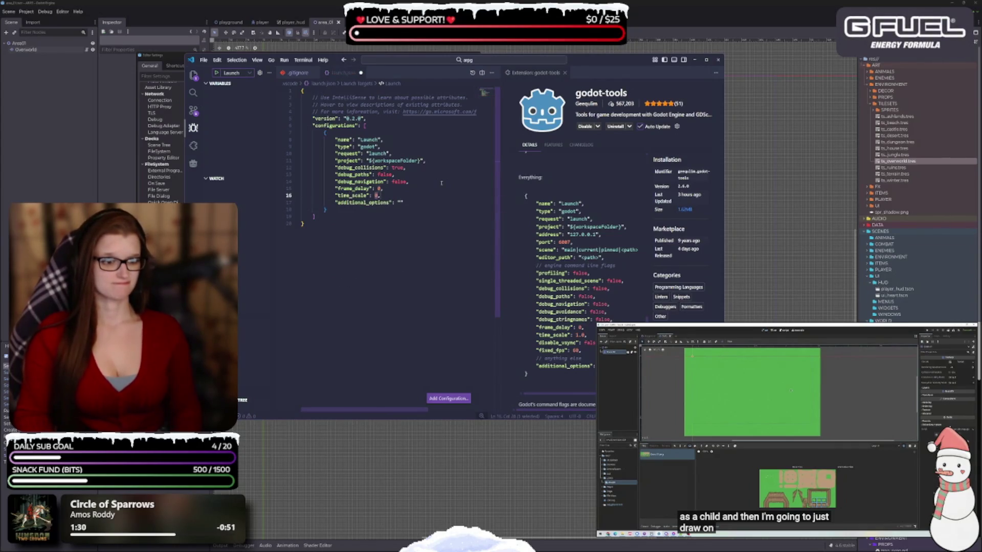
key(BackSpace)
text(1.0)
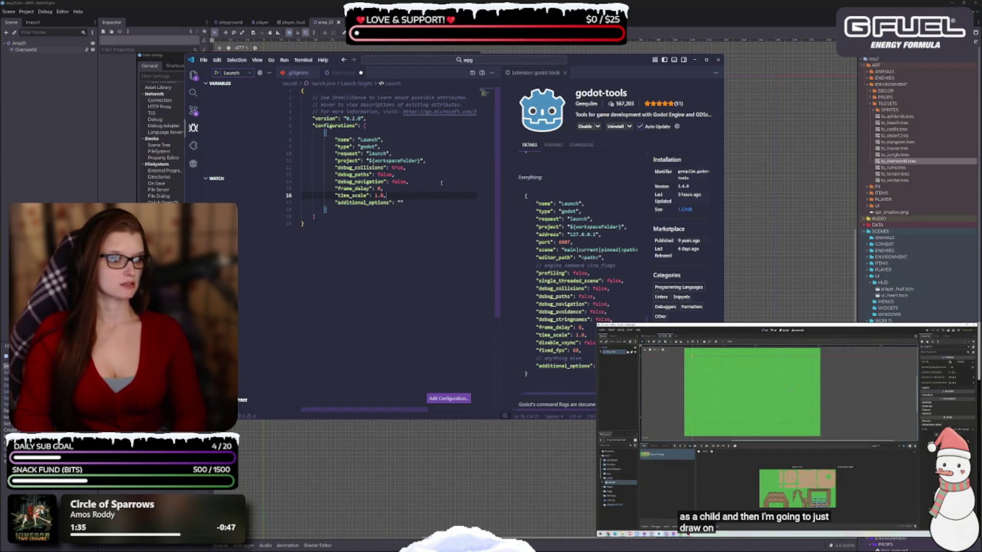
Add disable_vsync false and fixed_fps 60 to the launch configuration.
key(Return)
text("dis)
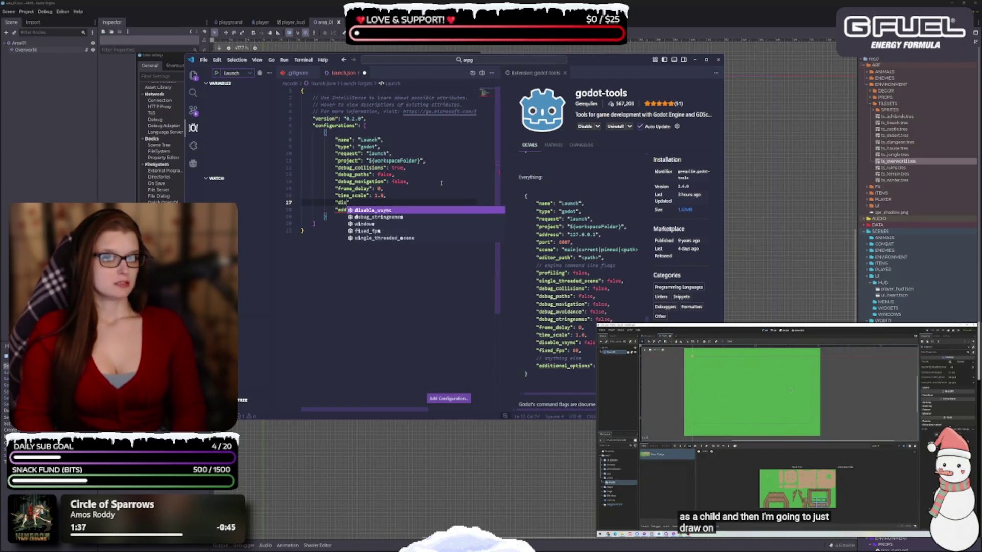
key(Return)
key(End)
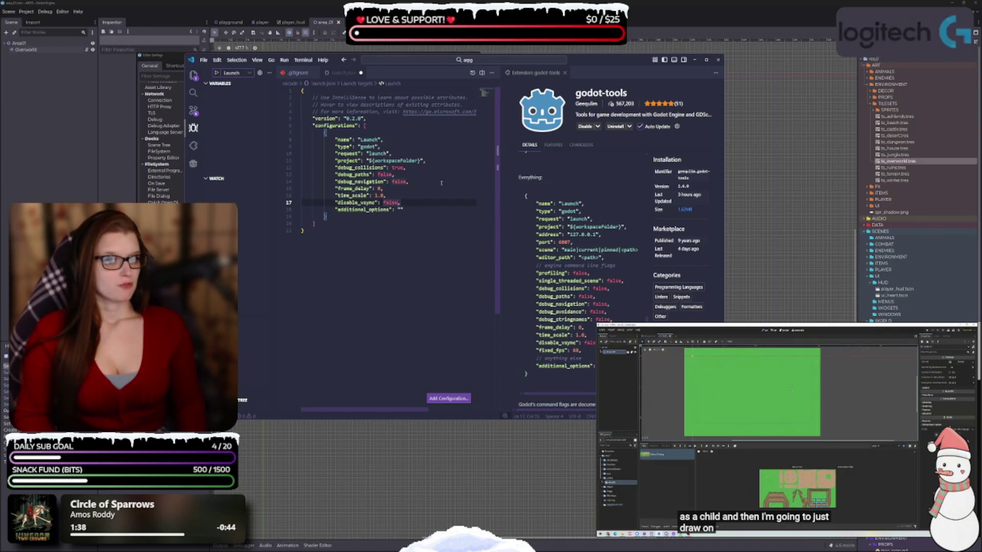
key(Return)
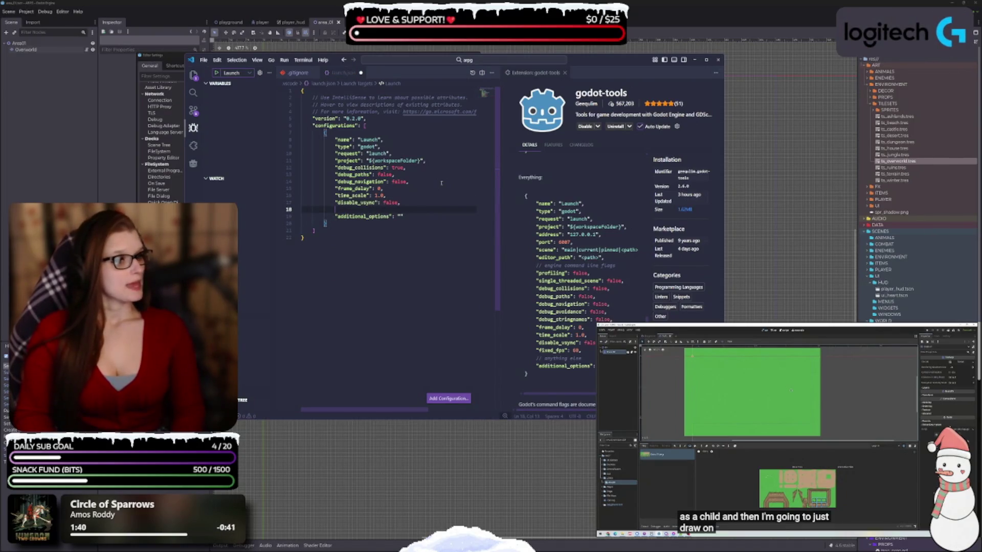
text("fix)
key(Return)
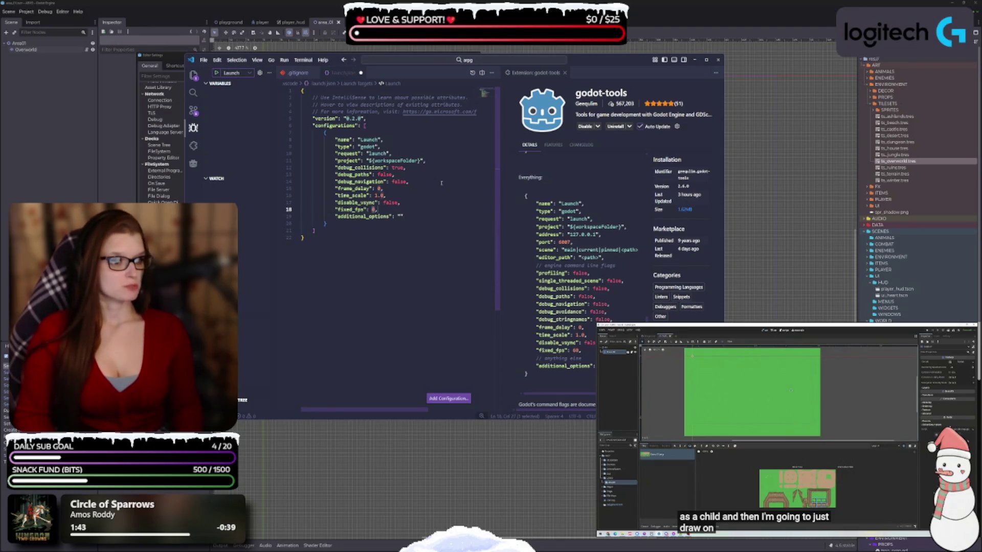
text(60)
key(End)
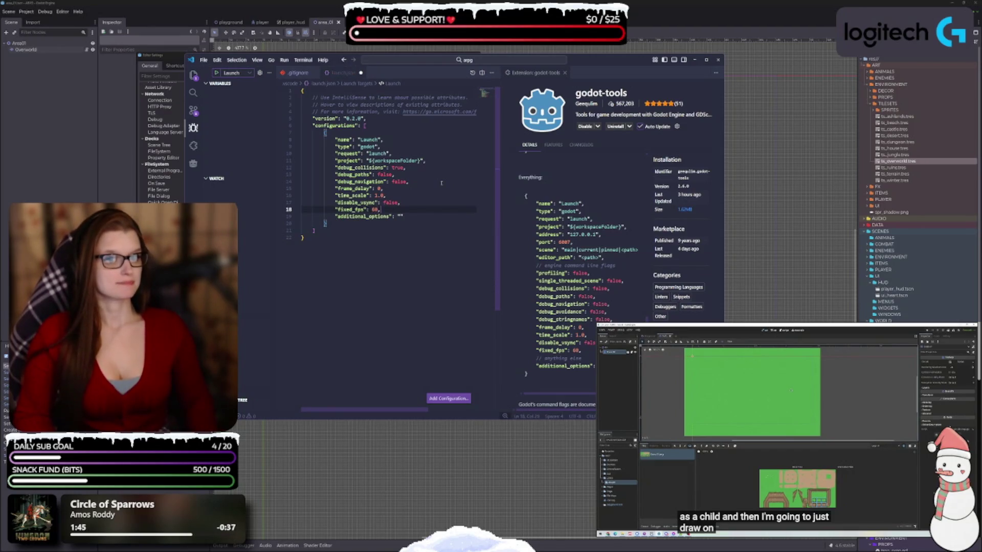
Save launch.json and start a new property line after the project entry.
scroll(382, 239, down, 1)
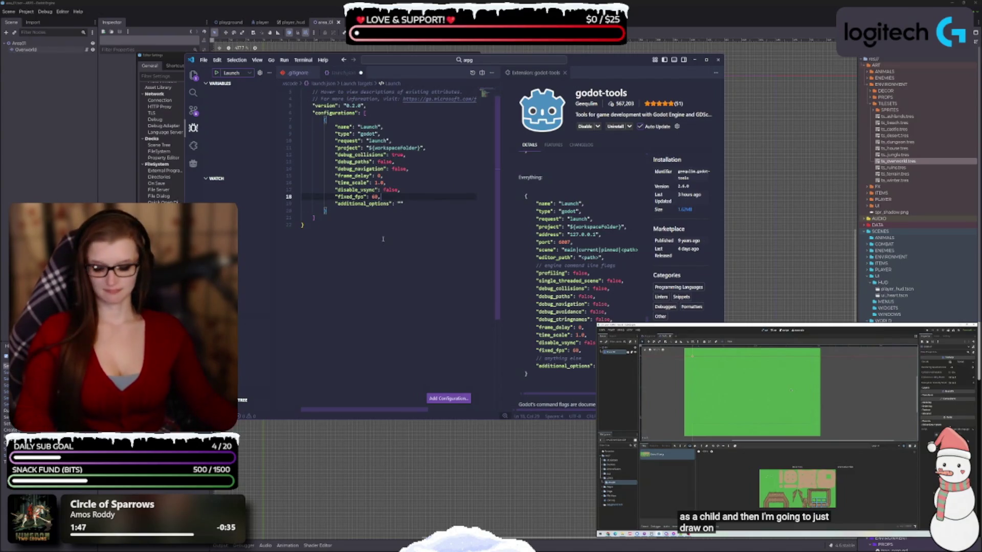
click(418, 210)
key(ctrl+s)
scroll(358, 275, up, 1)
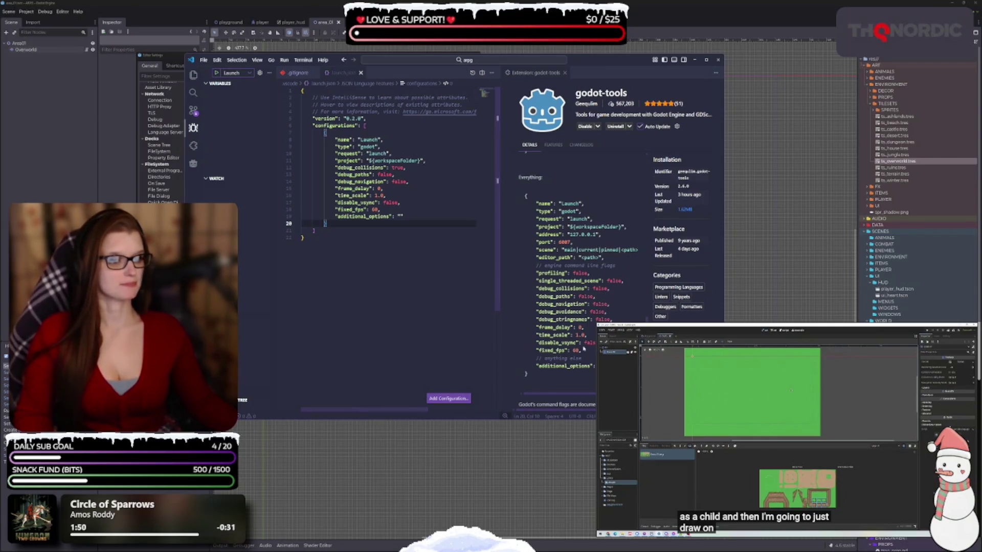
scroll(580, 340, up, 1)
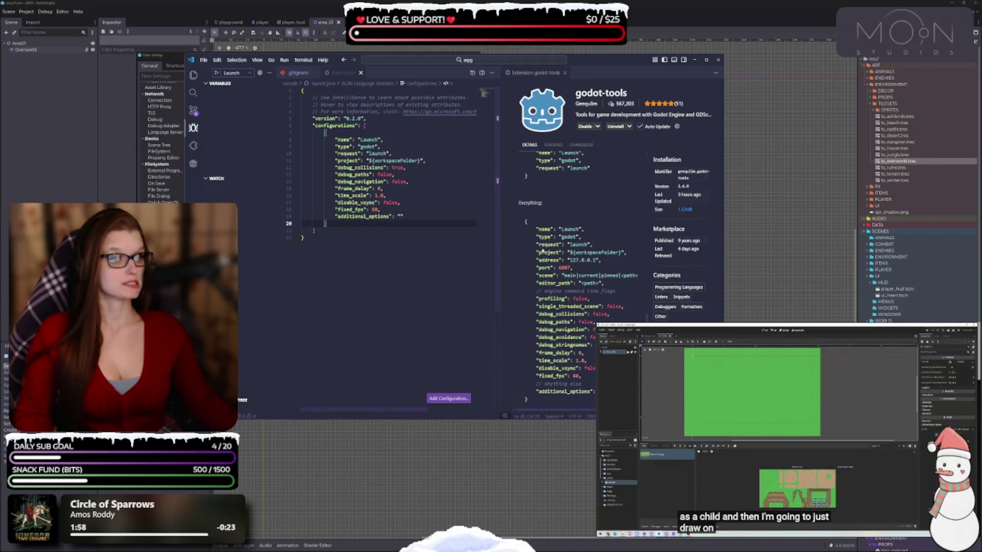
click(463, 162)
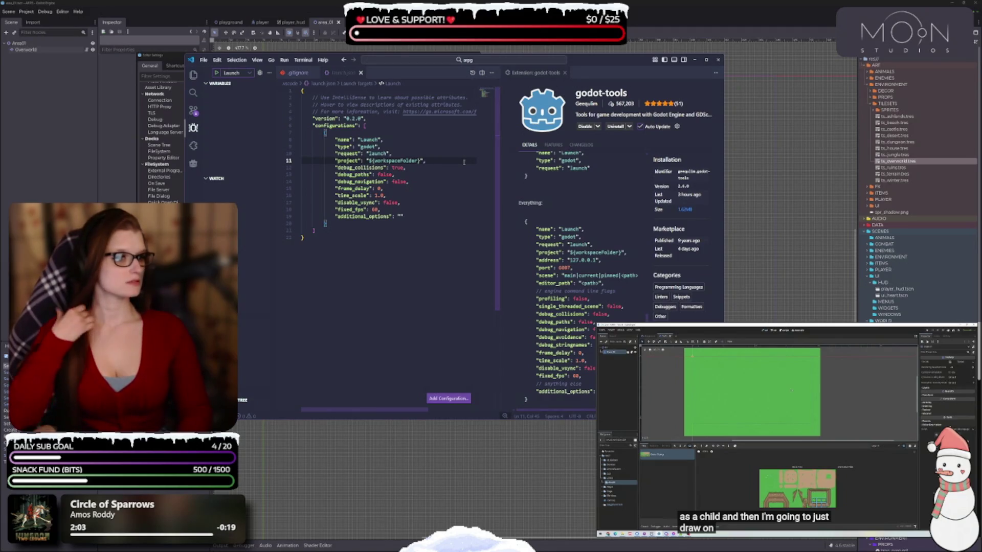
key(Return)
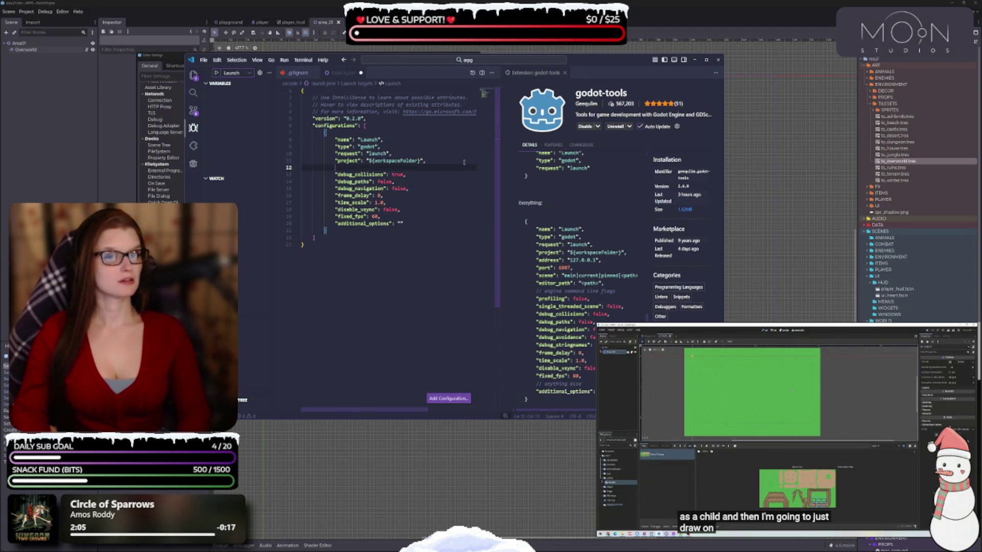
Add a "scene" property with the value main|current|pinned|<path>.
text("sce)
key(Return)
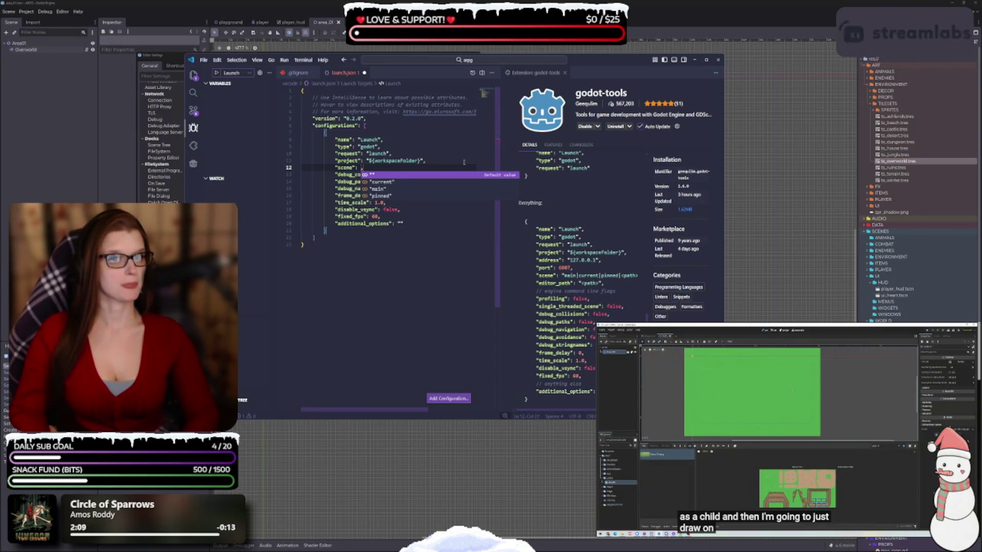
text(")
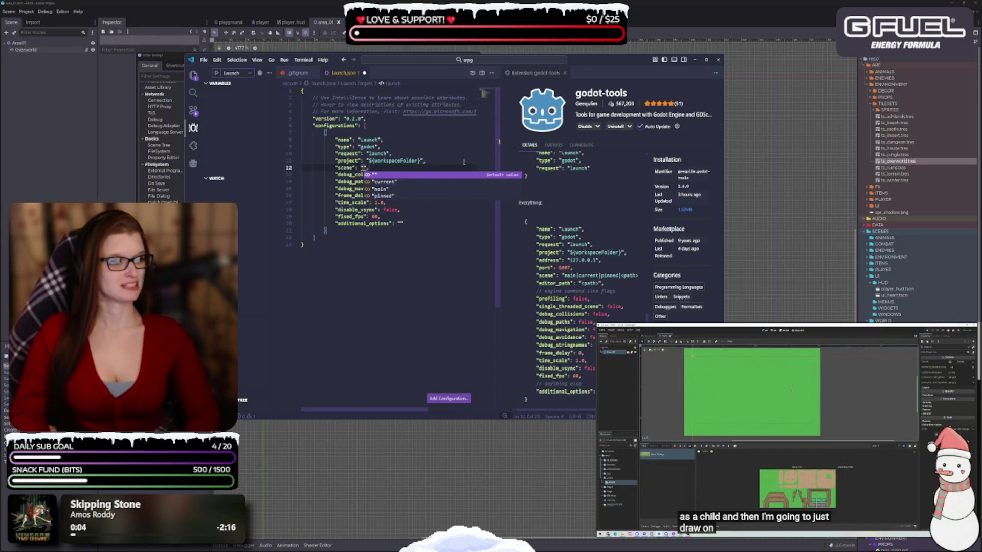
click(392, 189)
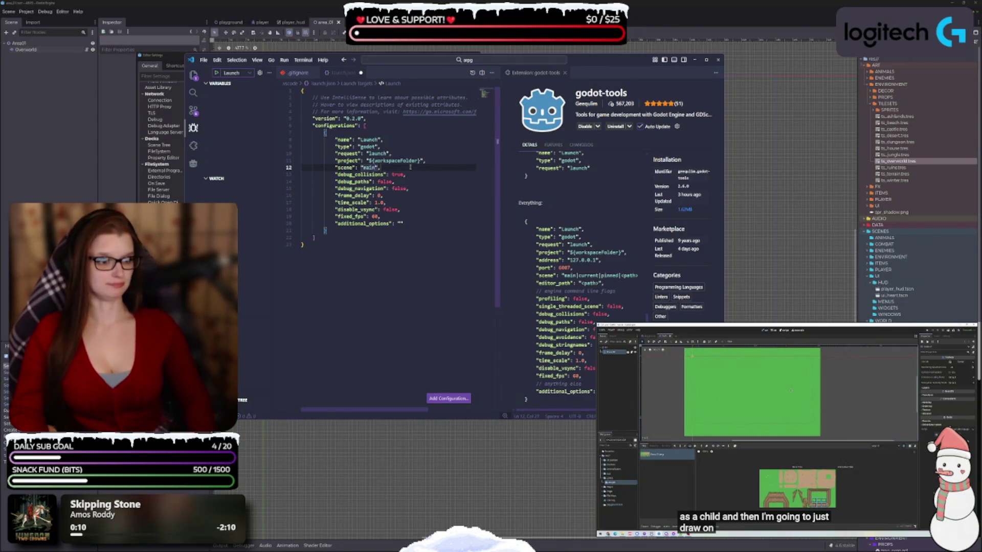
text(|current)
key(Escape)
text(pinned)
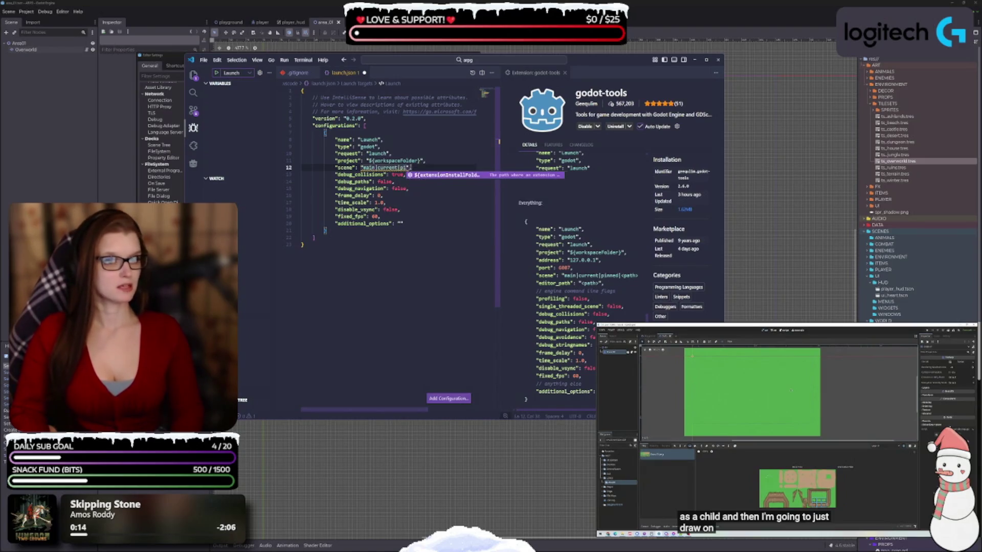
text(|<)
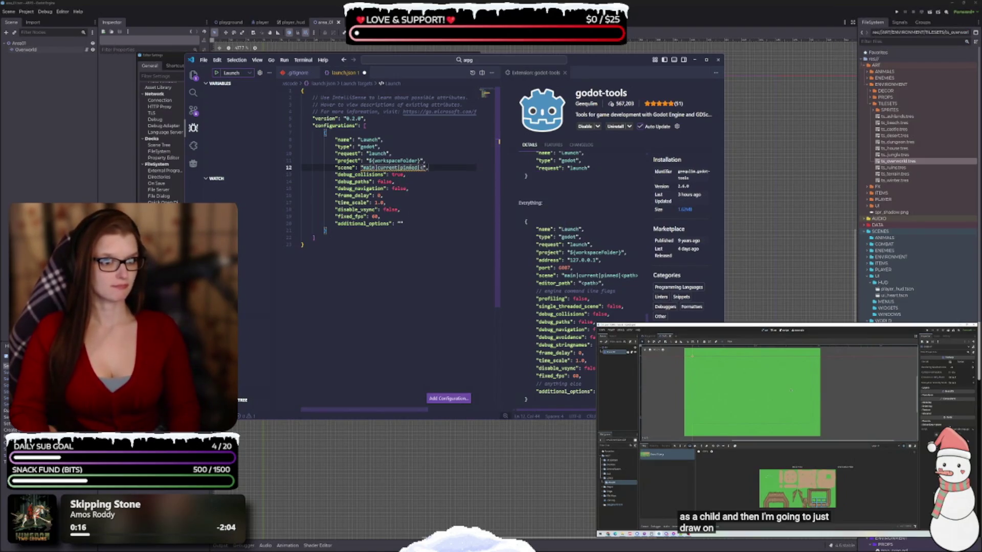
text(p)
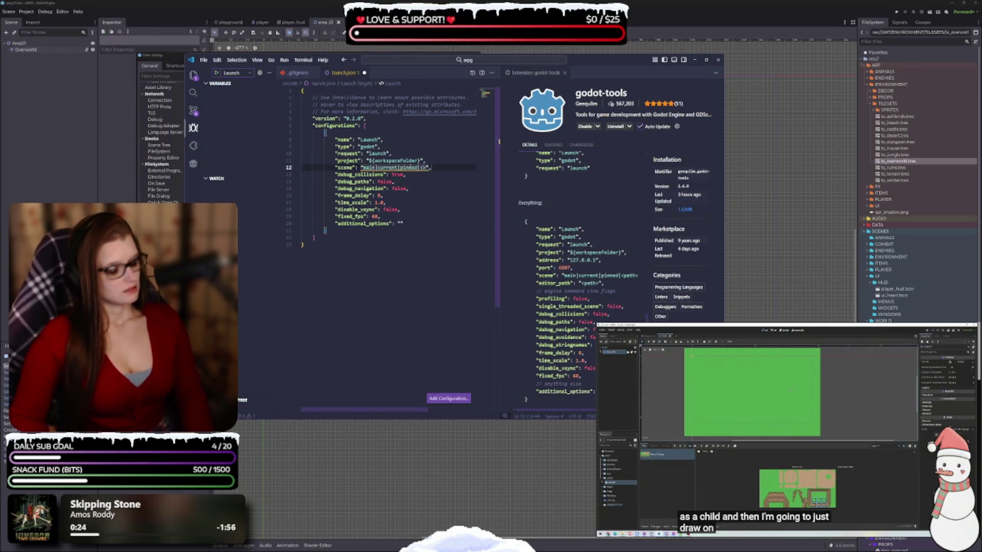
text(ath>)
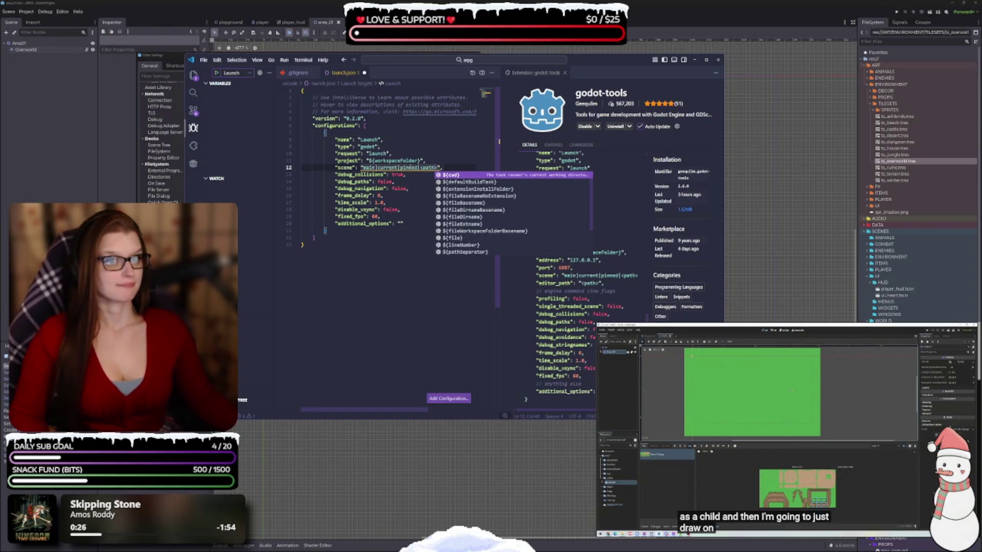
Remove the <path> placeholder, leaving scene as main|current|pinned, and check the godot-tools page.
click(454, 169)
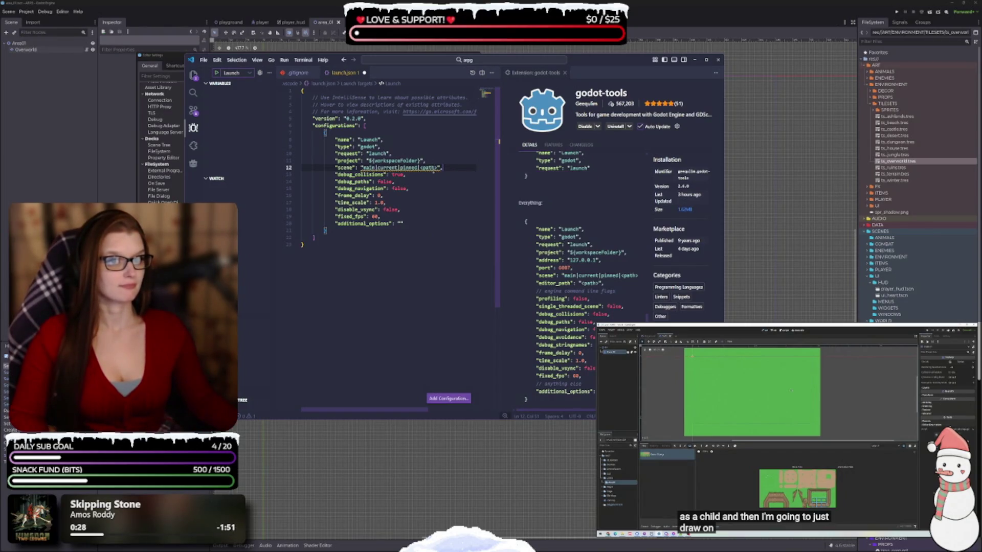
mouse_move(409, 168)
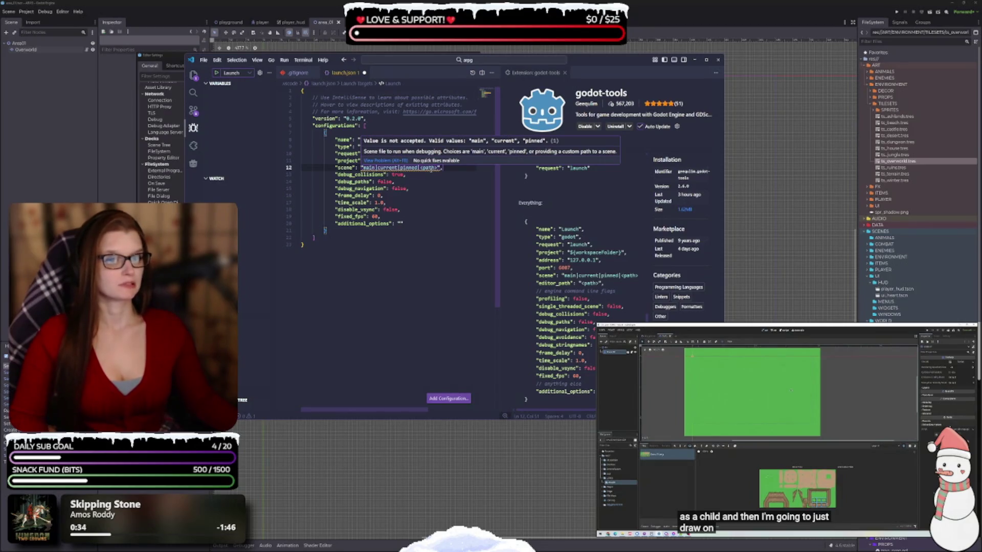
click(438, 170)
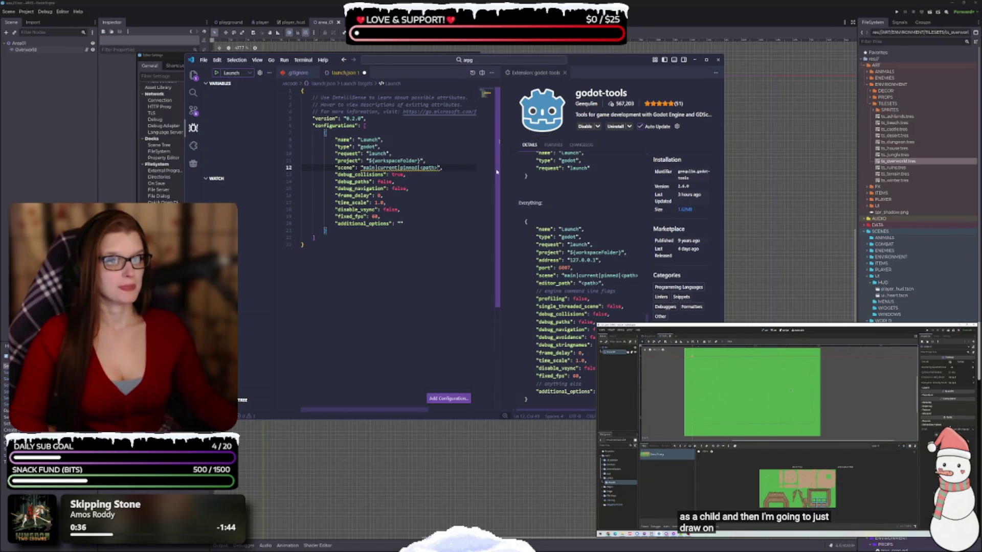
key(BackSpace)
key(BackSpace)
key(BackSpace)
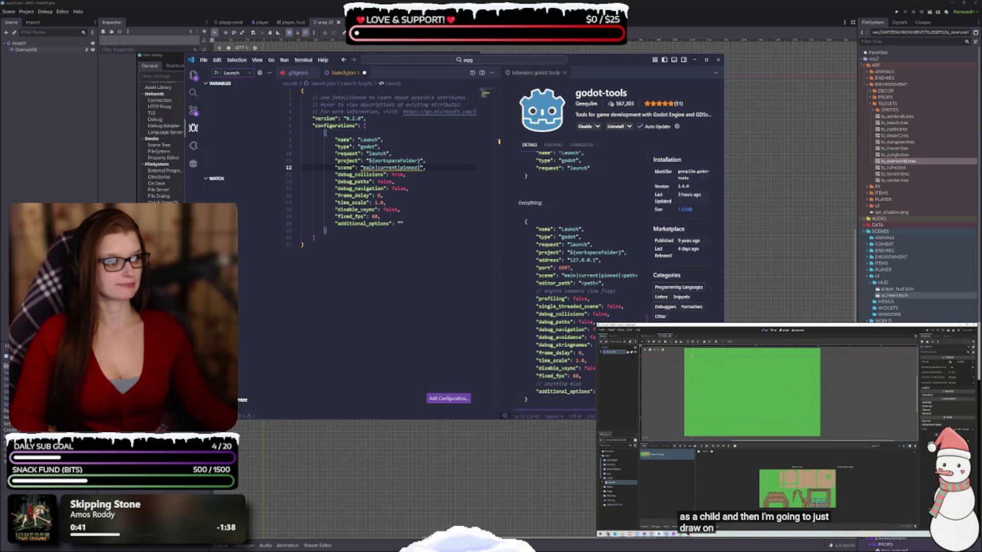
click(638, 277)
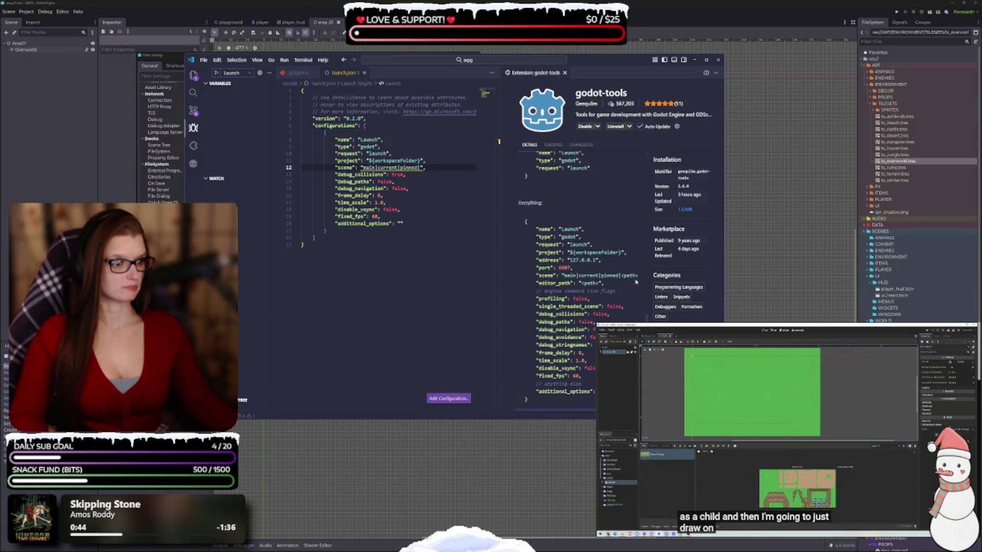
click(421, 167)
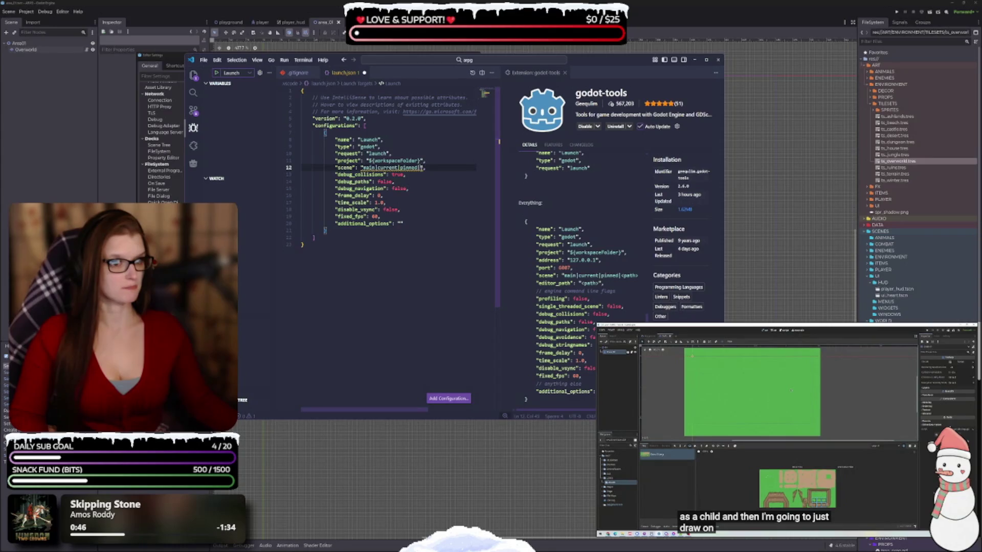
mouse_move(339, 167)
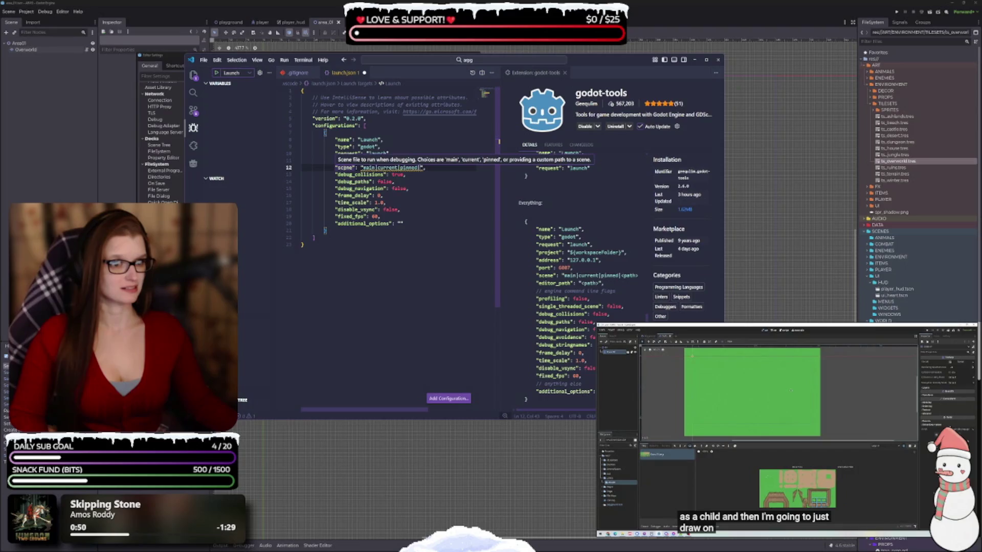
scroll(591, 320, down, 1)
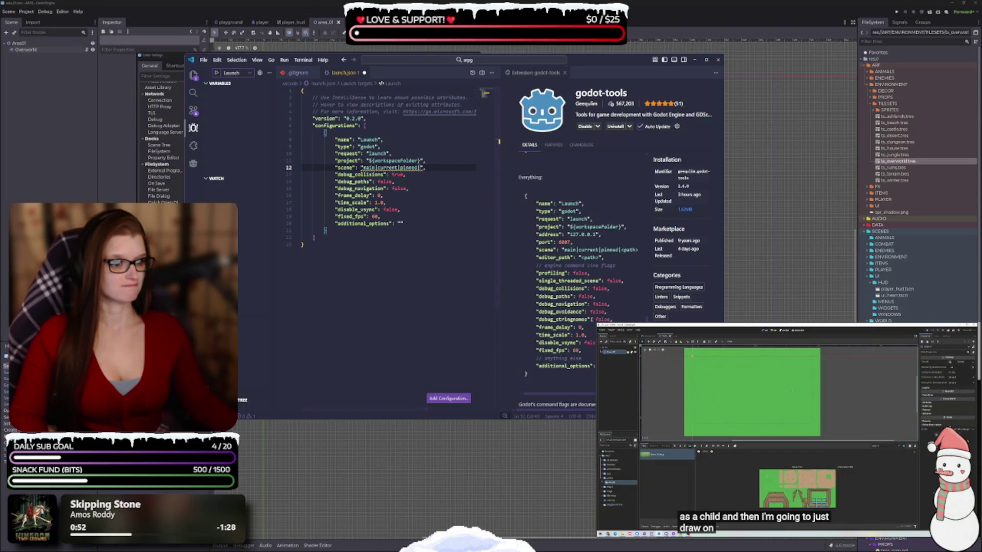
scroll(591, 321, up, 2)
scroll(591, 321, down, 2)
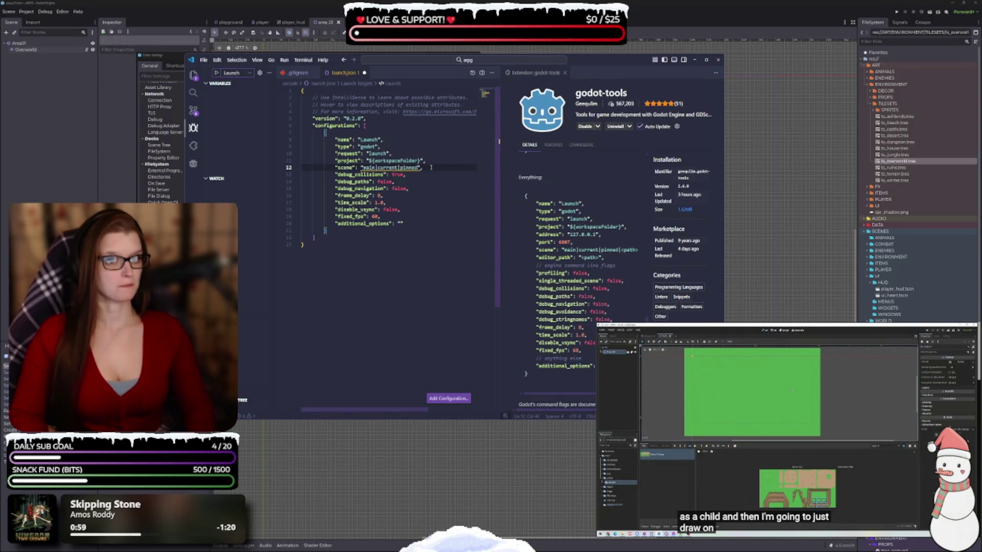
Delete the scene line and close the godot-tools extension page.
key(BackSpace)
key(BackSpace)
key(BackSpace)
key(BackSpace)
key(BackSpace)
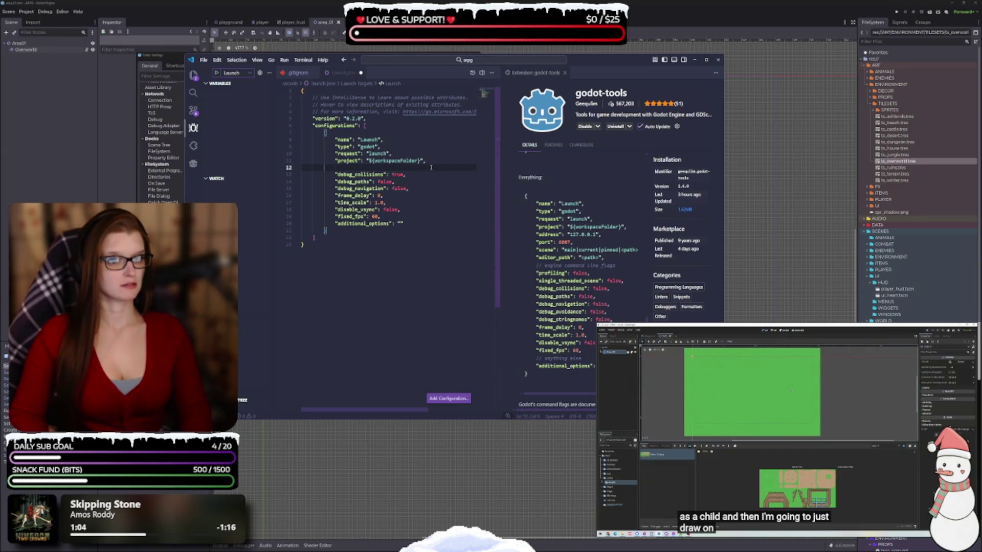
key(BackSpace)
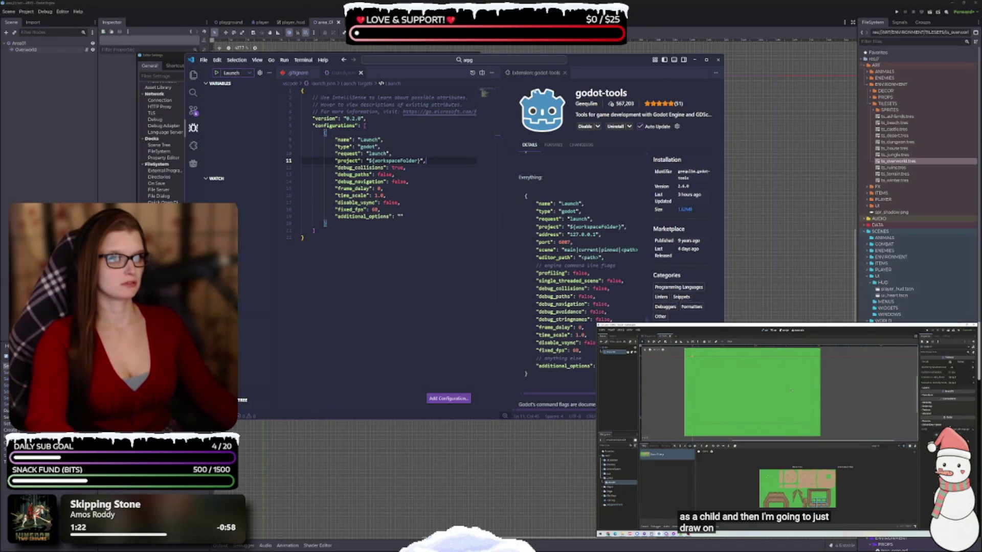
click(565, 74)
Delete the header comment lines, save launch.json, and show the Explorer file tree.
drag(534, 111, 296, 97)
key(BackSpace)
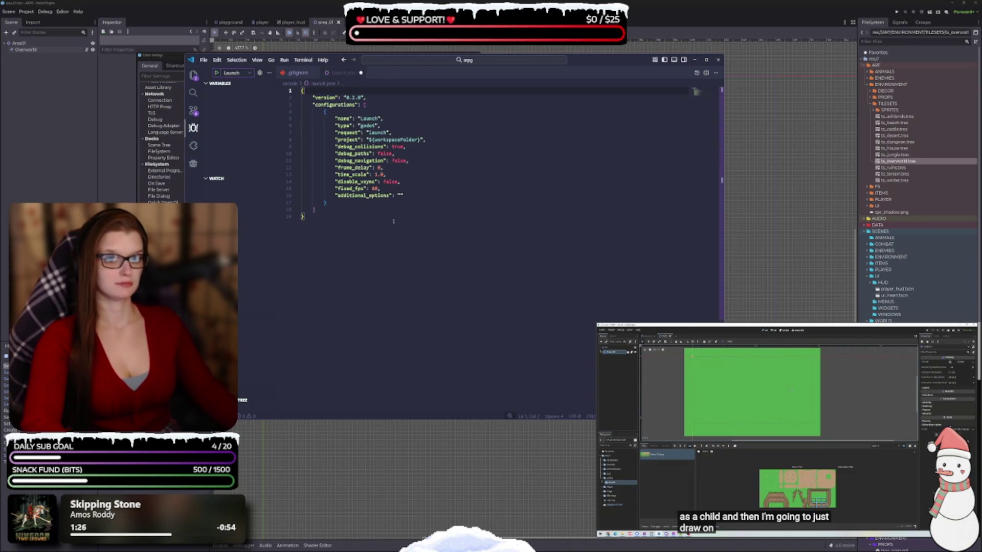
key(ctrl+s)
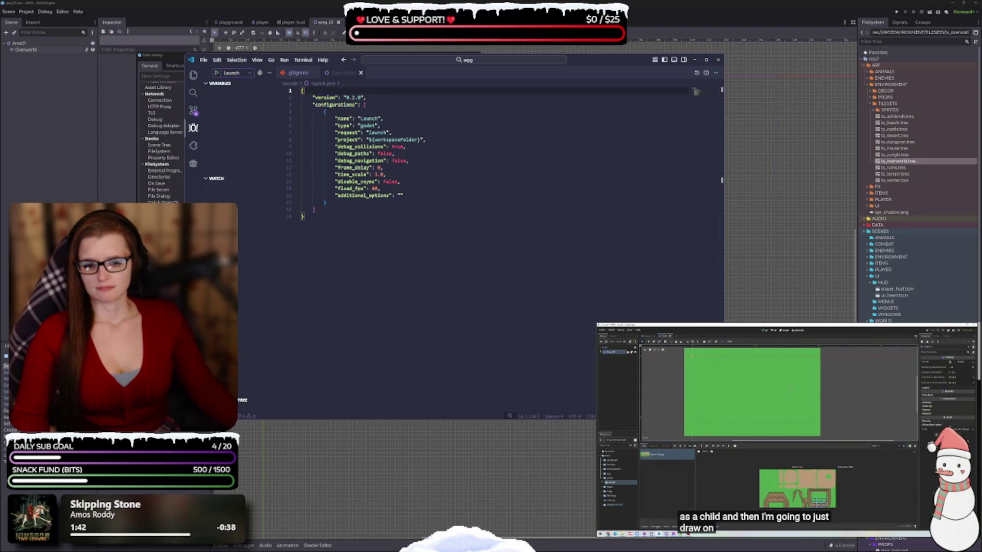
click(193, 75)
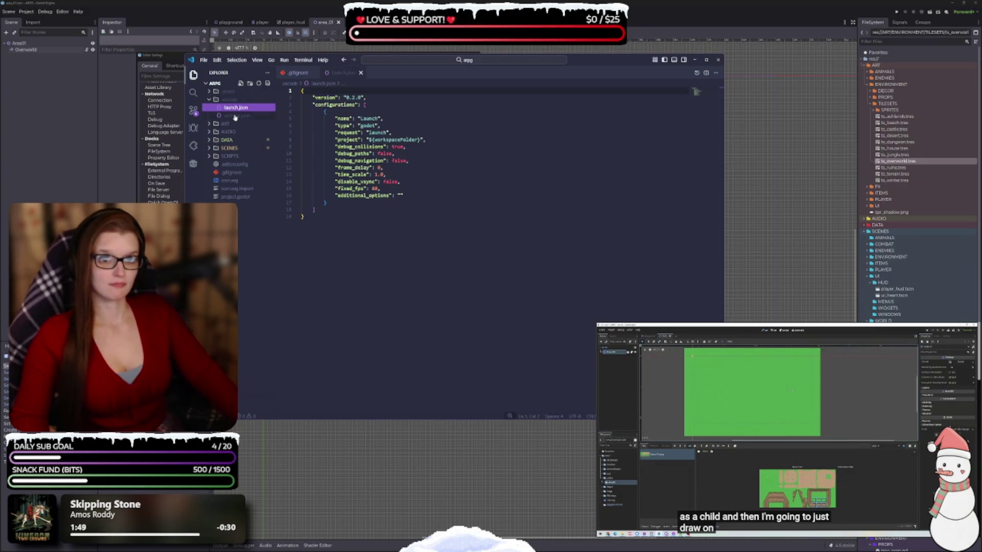
Close the launch.json and .gitignore tabs, collapse .vscode and expand SCRIPTS > PLAYER in the Explorer.
click(360, 73)
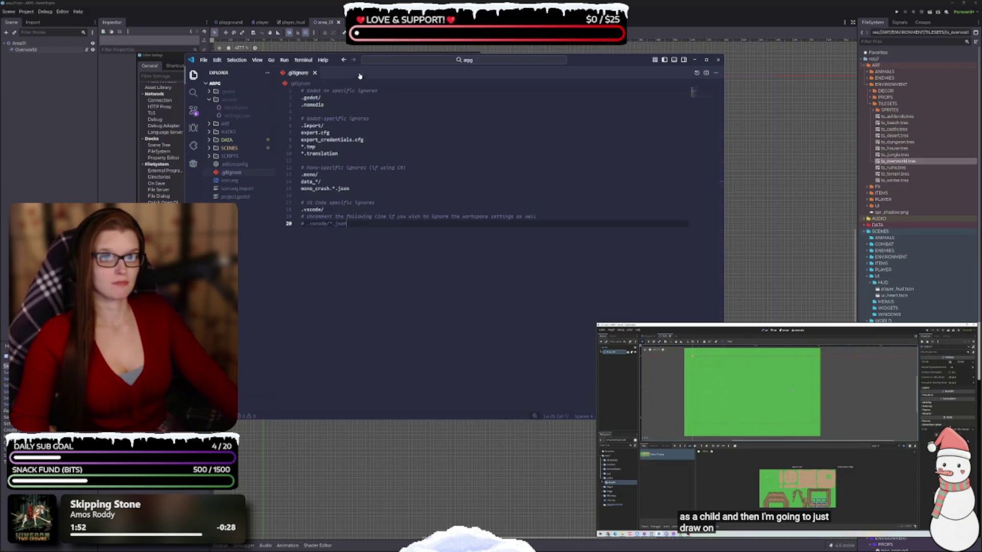
click(315, 73)
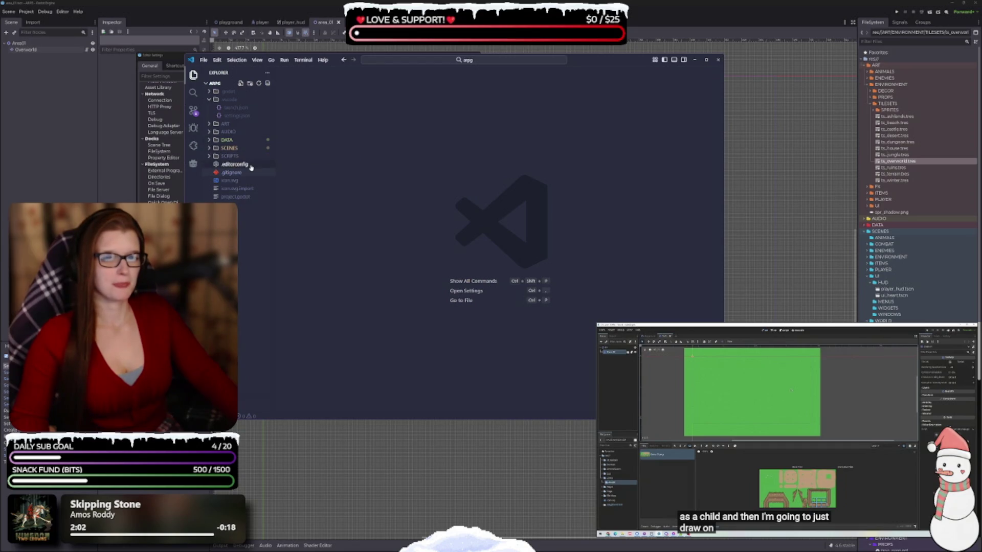
click(206, 106)
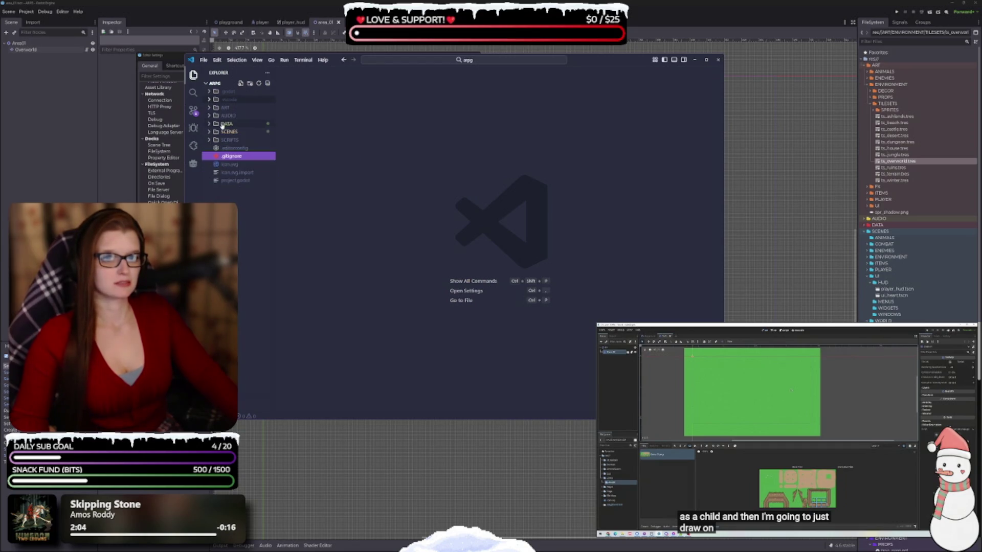
click(212, 140)
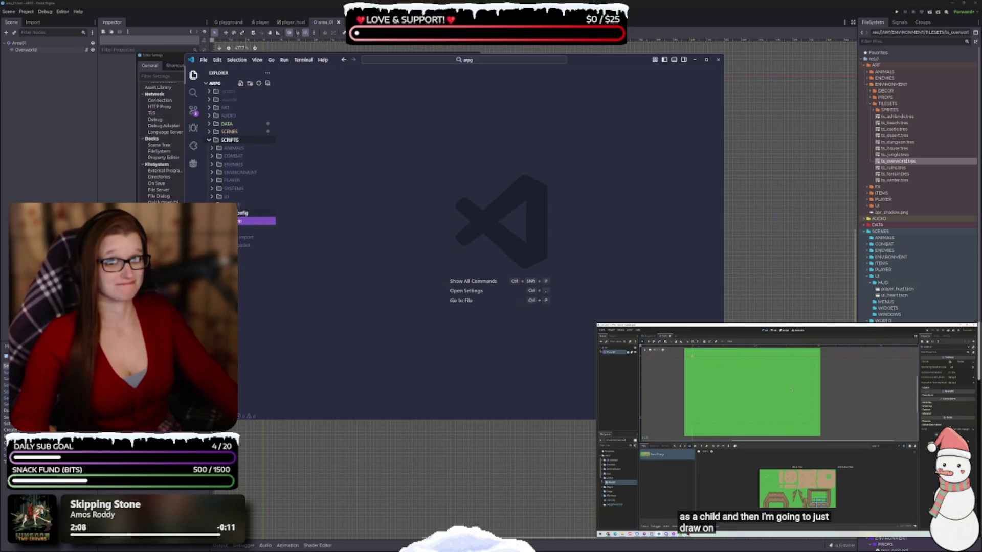
click(212, 181)
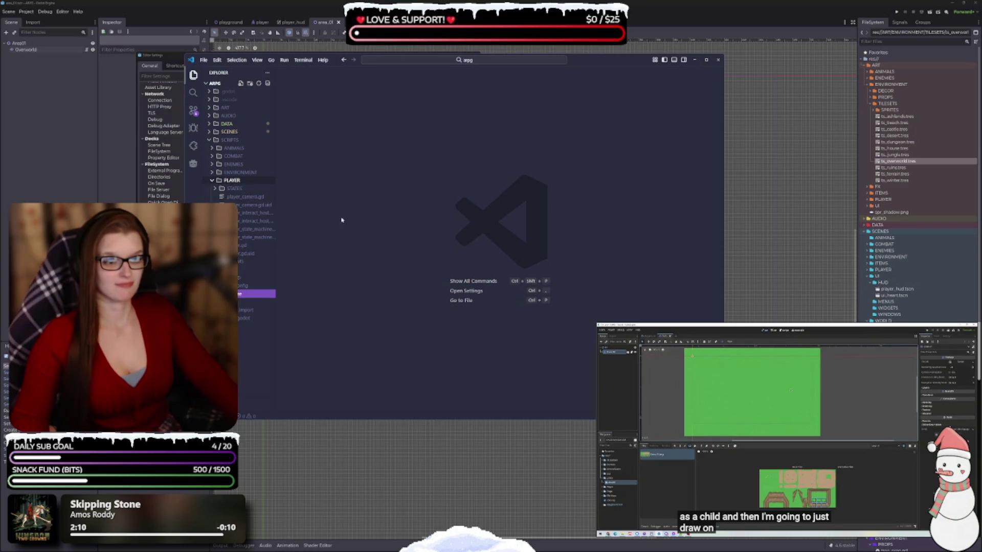
Move the VS Code window right and down, make it narrower, and show Source Control changes.
mouse_move(597, 63)
mouse_down()
mouse_move(615, 90)
mouse_move(650, 82)
mouse_up()
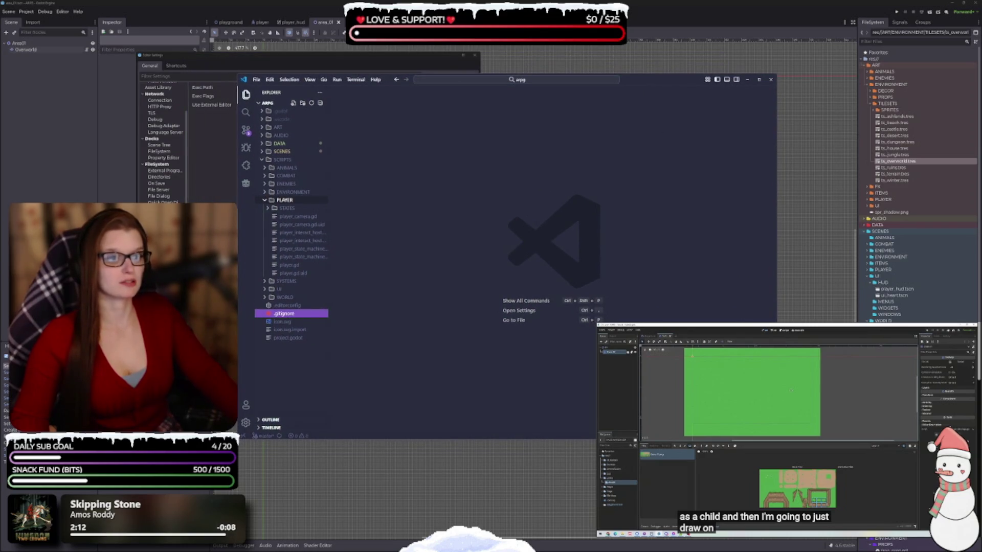
drag(776, 321, 682, 320)
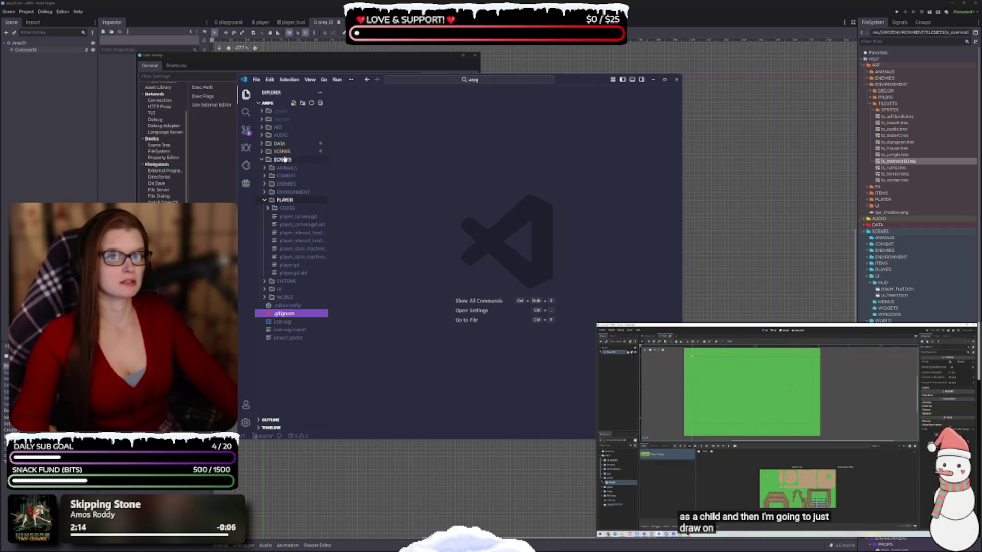
click(246, 130)
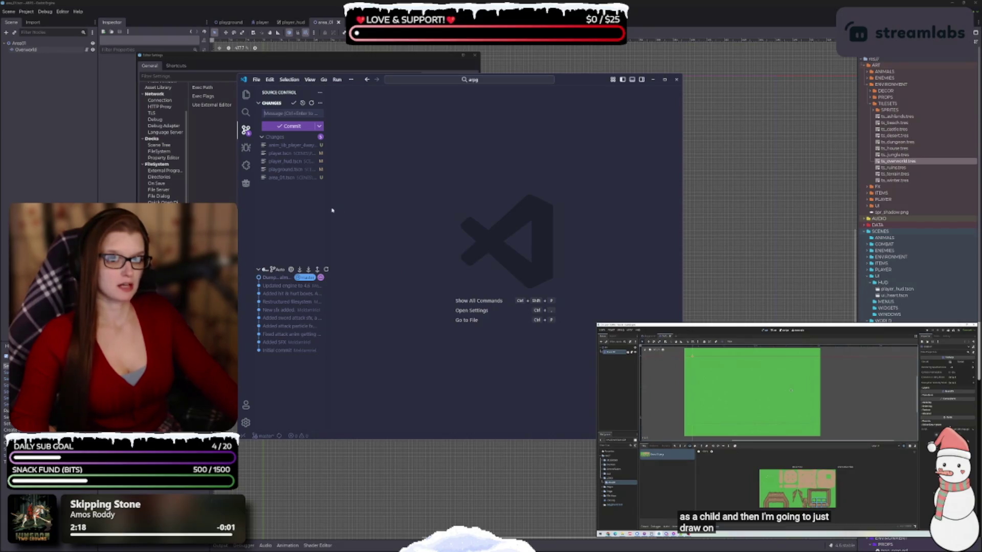
Widen the Source Control sidebar and toggle Sticky Scroll for the code editor.
drag(329, 202, 366, 203)
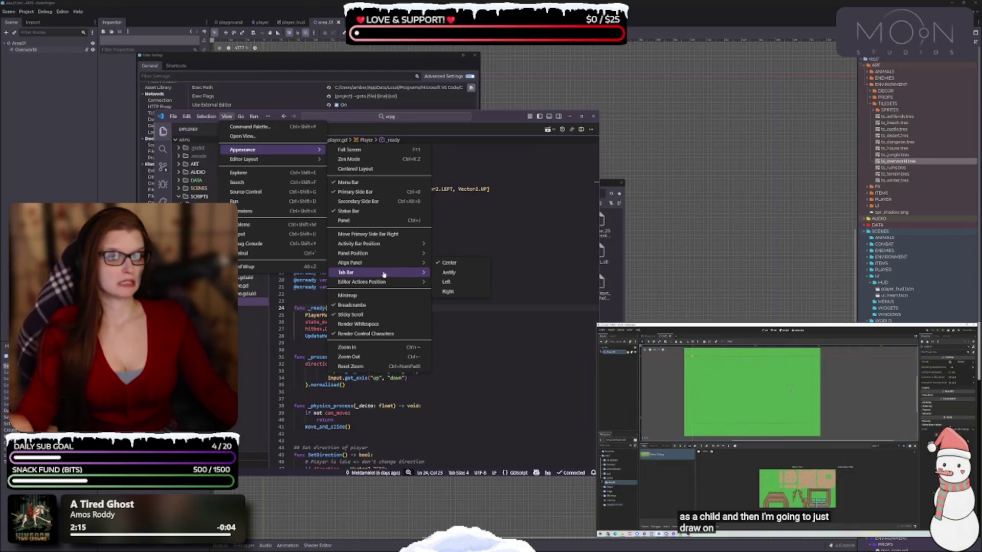
mouse_move(383, 275)
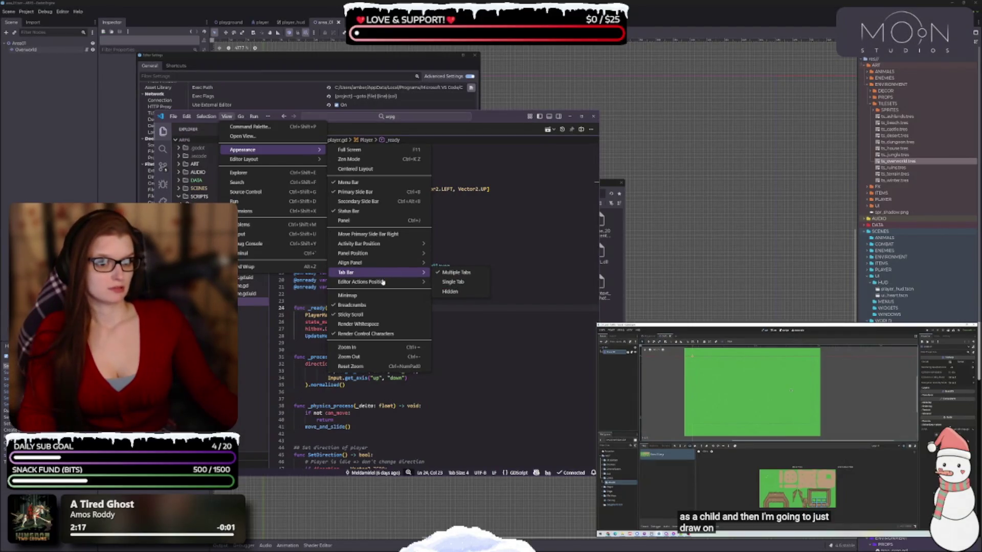
mouse_move(377, 257)
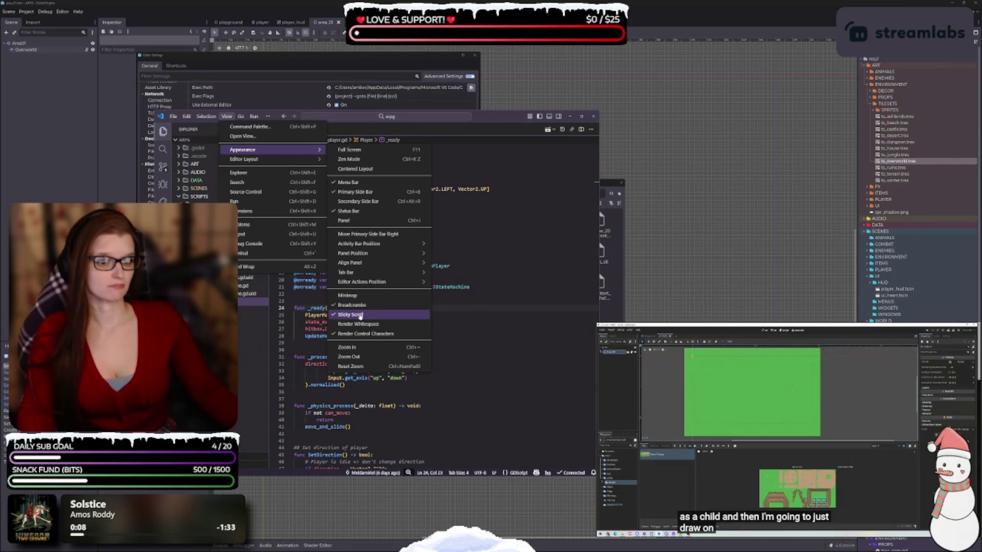
click(360, 315)
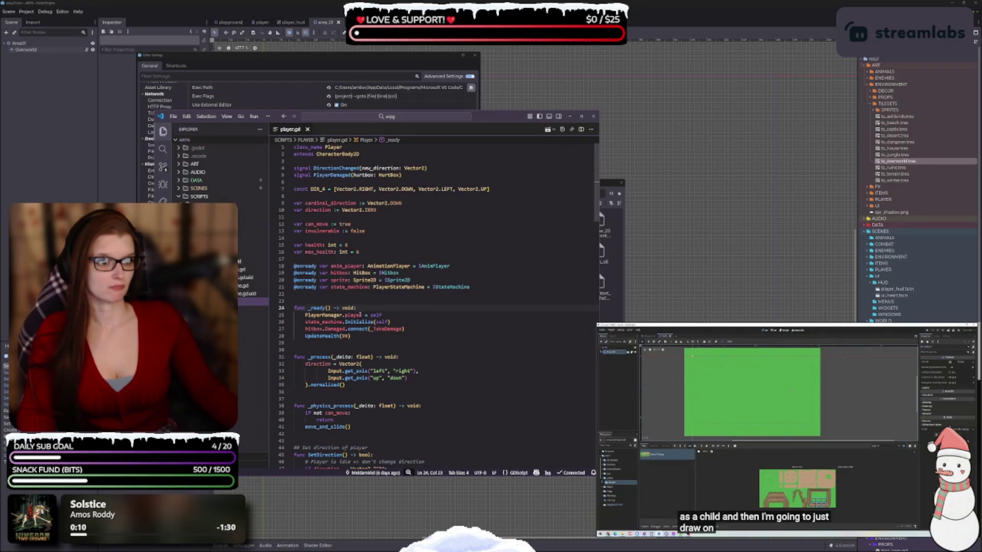
scroll(317, 214, down, 5)
scroll(317, 214, up, 5)
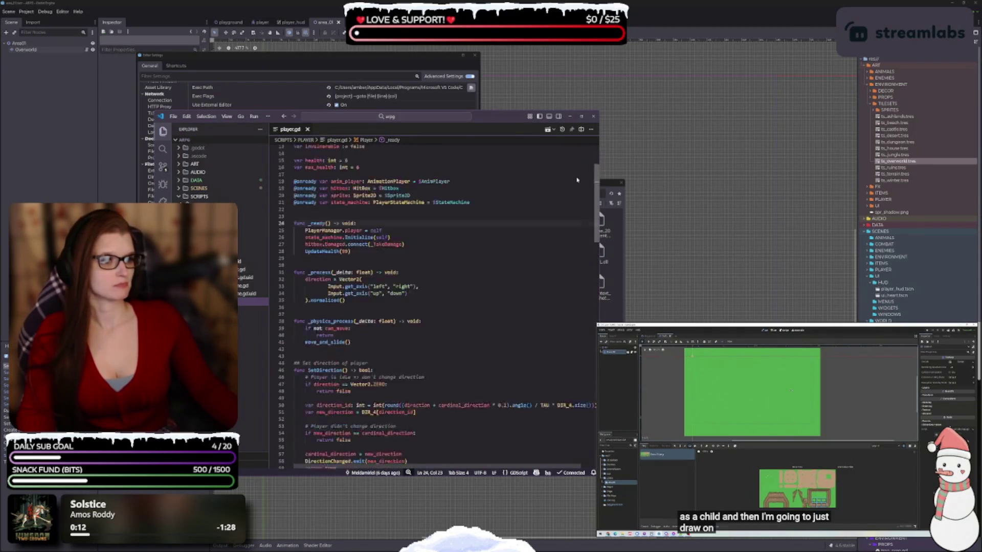
Toggle Sticky Scroll again from the appearance options.
click(227, 116)
mouse_move(283, 151)
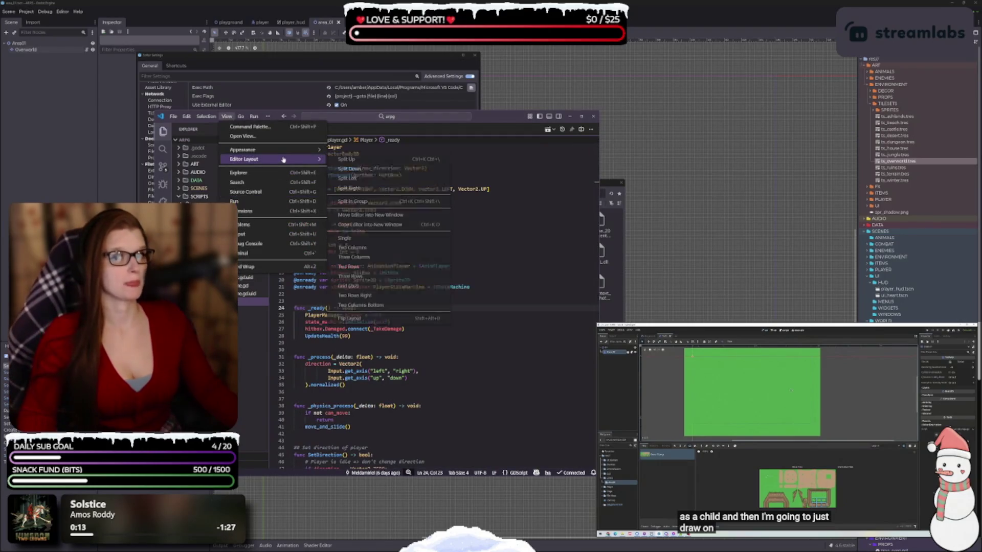
click(358, 314)
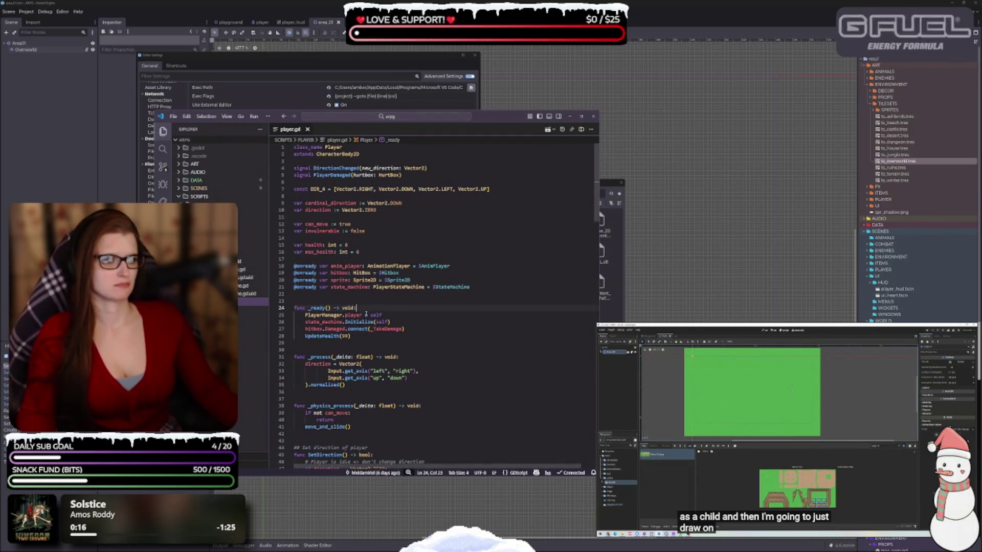
mouse_move(592, 171)
mouse_down()
mouse_move(593, 404)
mouse_move(593, 169)
mouse_up()
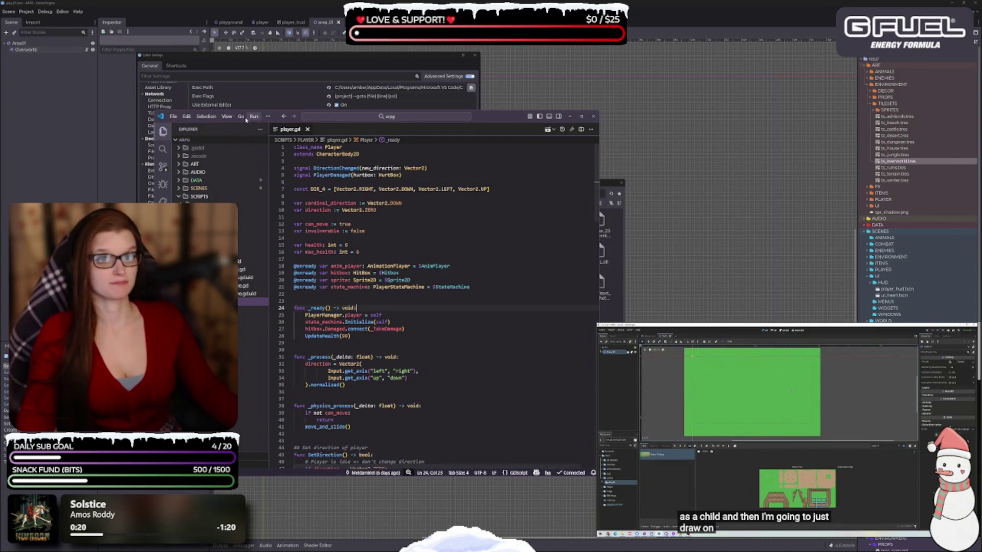
Dismiss the view options unchanged, place the cursor on empty line 23 of player.gd, and minimize VS Code.
click(227, 116)
mouse_move(281, 163)
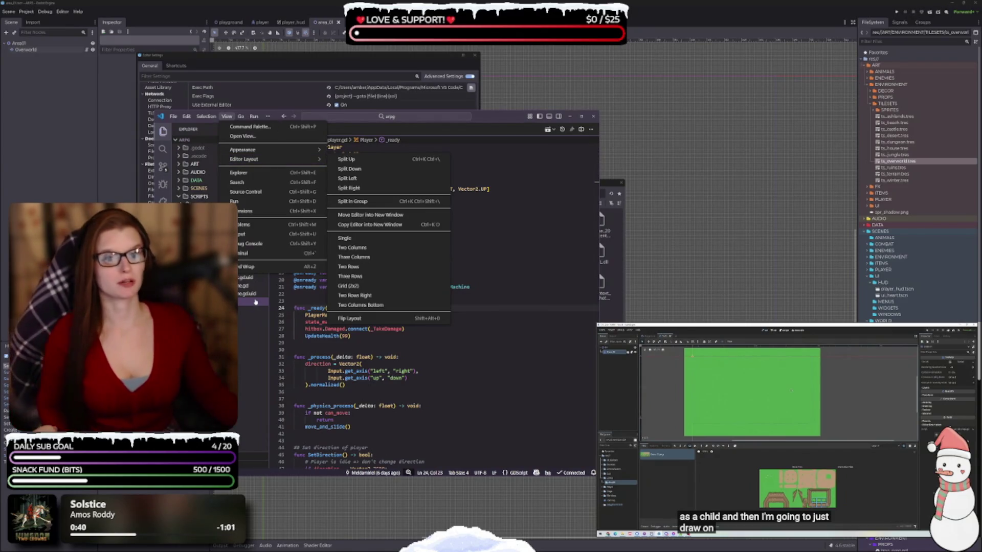
key(Escape)
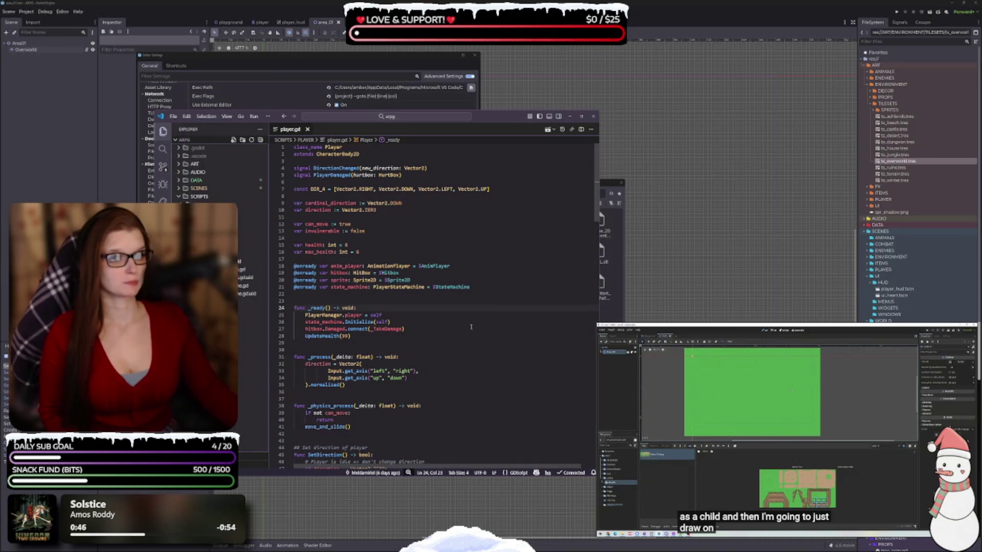
click(470, 301)
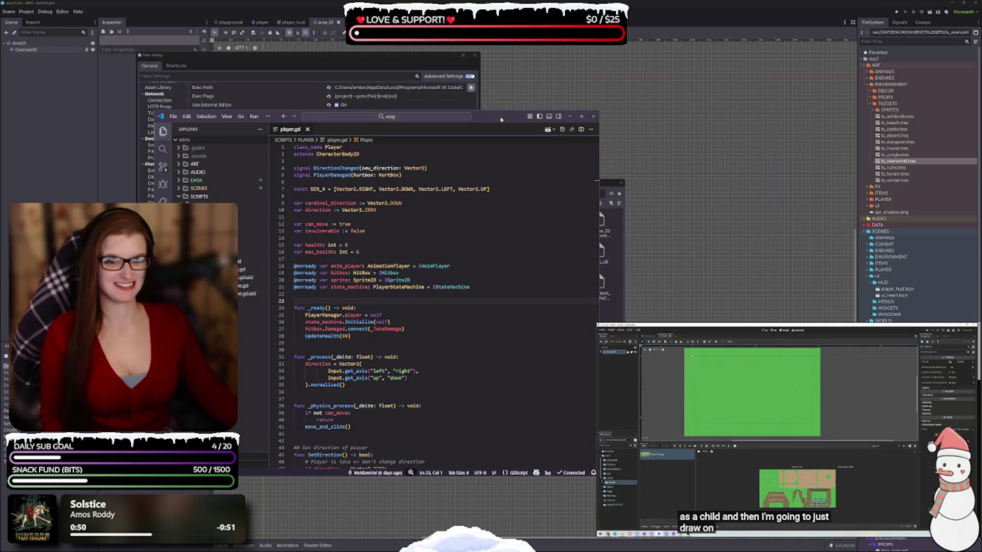
click(570, 116)
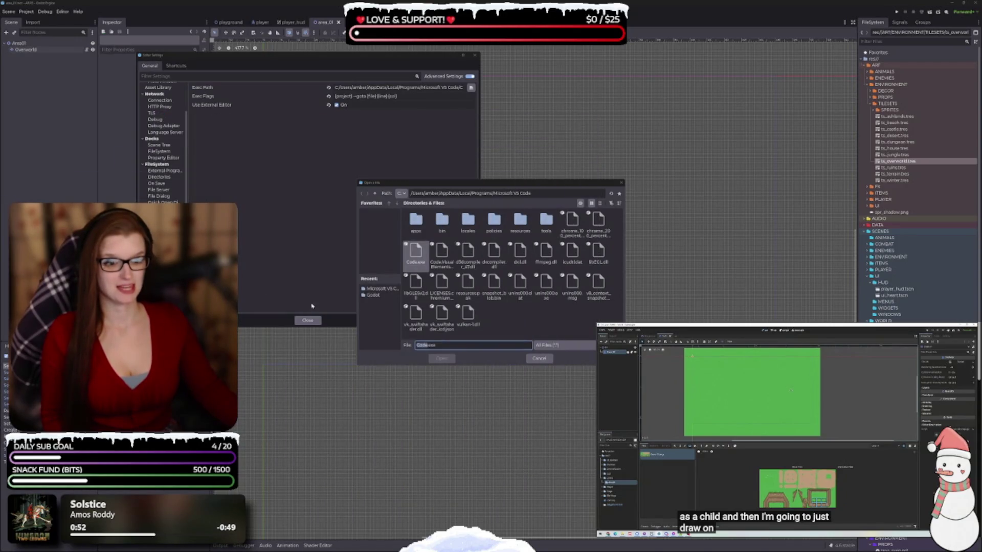
Cancel Godot's editor-path file picker, close Editor Settings, and scroll the FileSystem dock to enemy.gd.
click(539, 358)
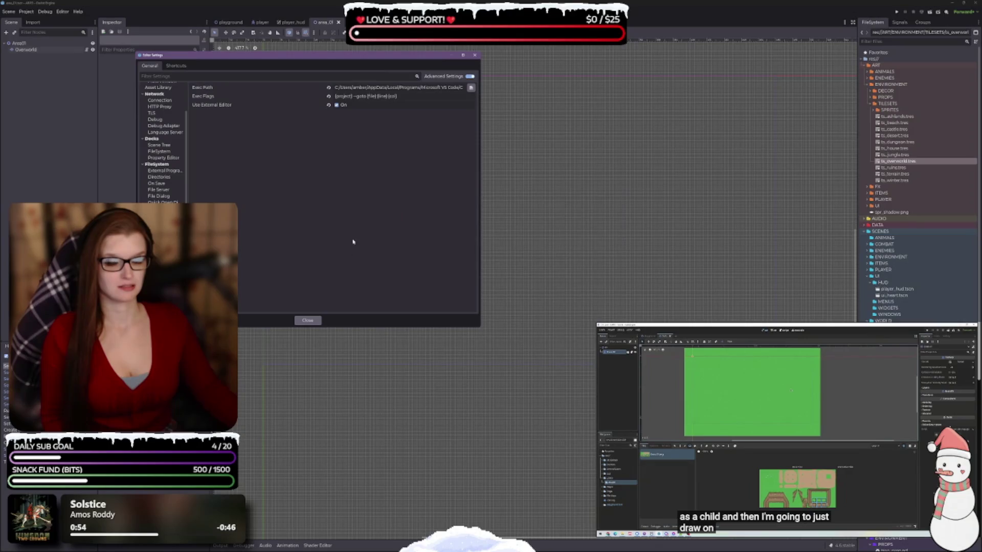
click(307, 320)
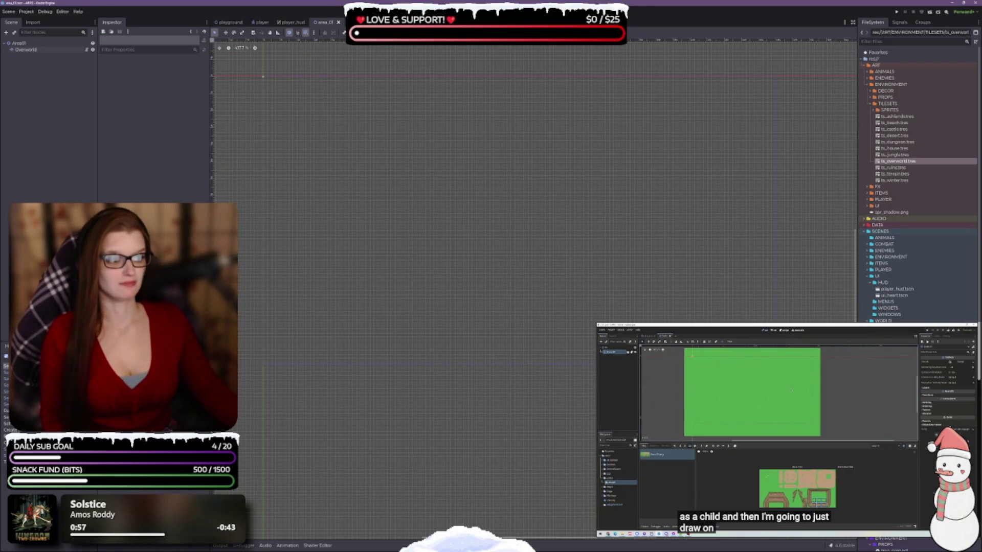
scroll(915, 179, down, 5)
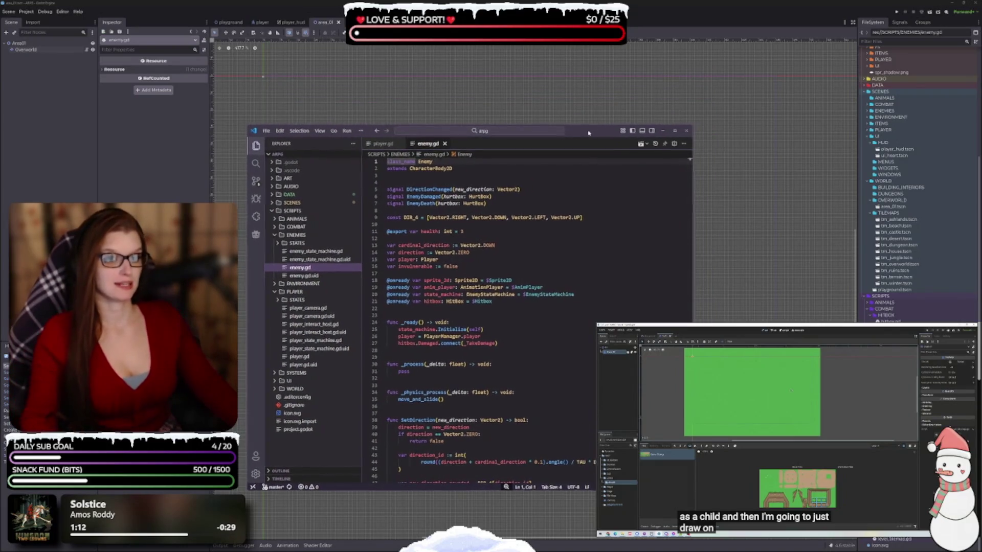
Enlarge the VS Code window, narrow the Explorer sidebar slightly, and show the installed extensions list.
drag(248, 126, 87, 45)
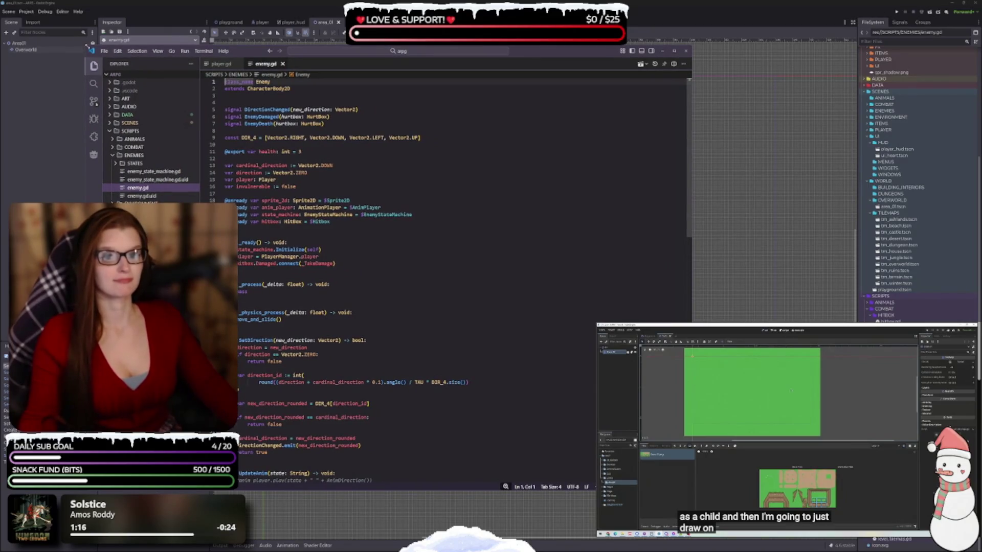
drag(200, 135, 193, 135)
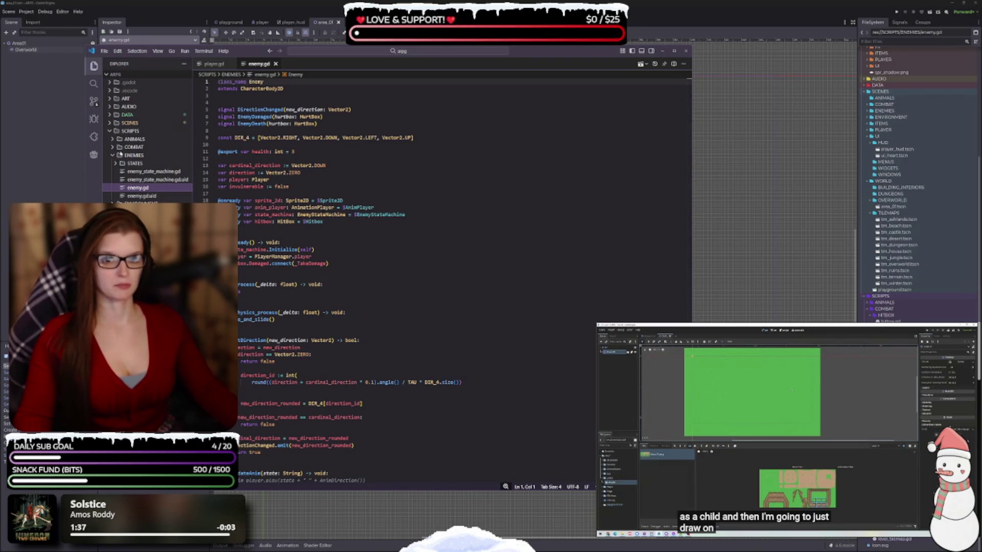
click(95, 136)
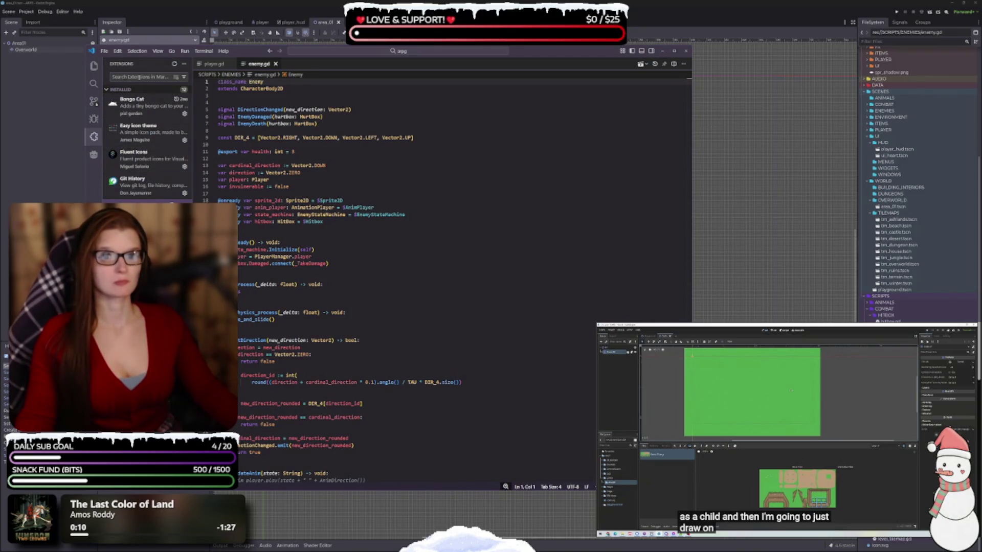
Search extensions for 'go', install Godot Files, and open its settings from the gear menu.
text(godot)
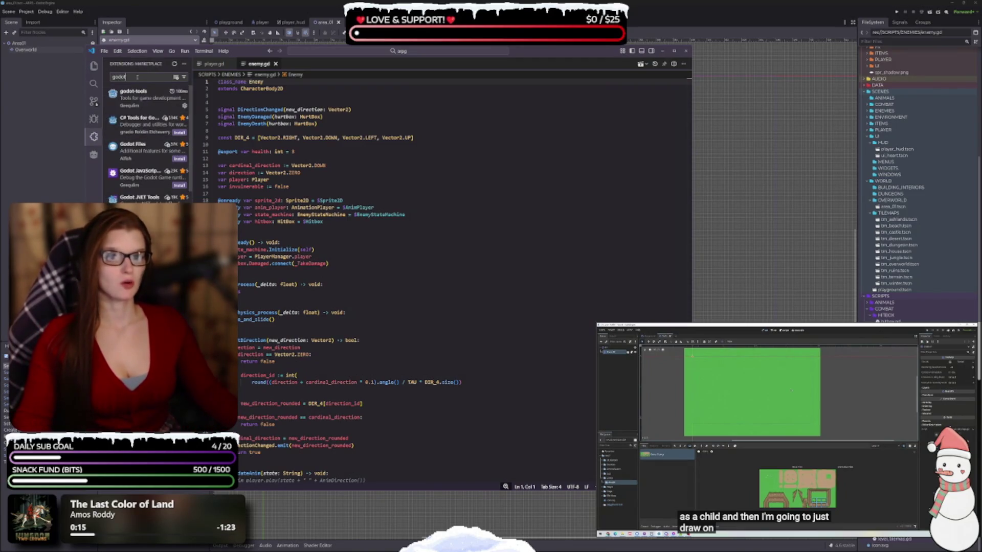
mouse_move(193, 125)
mouse_down()
mouse_move(322, 145)
mouse_move(281, 150)
mouse_up()
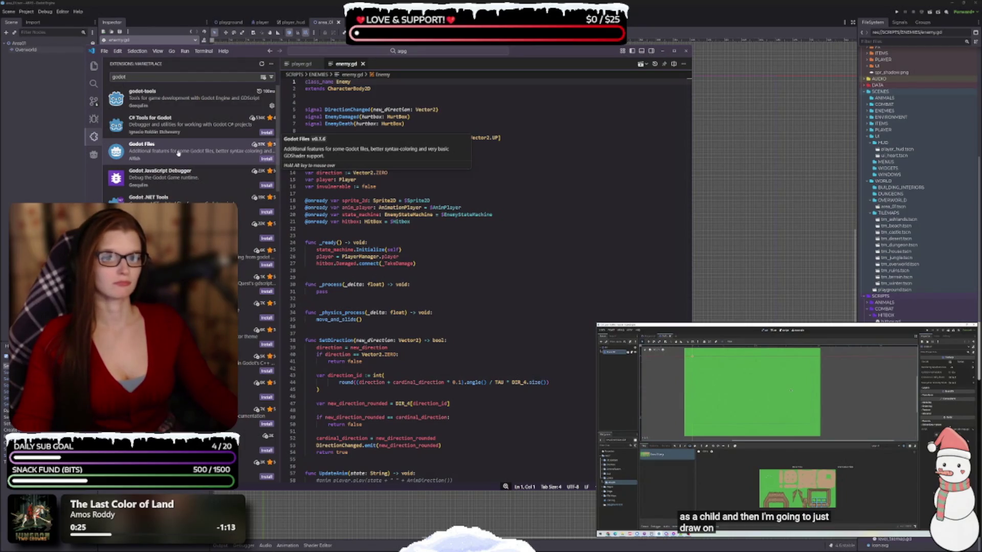
click(267, 159)
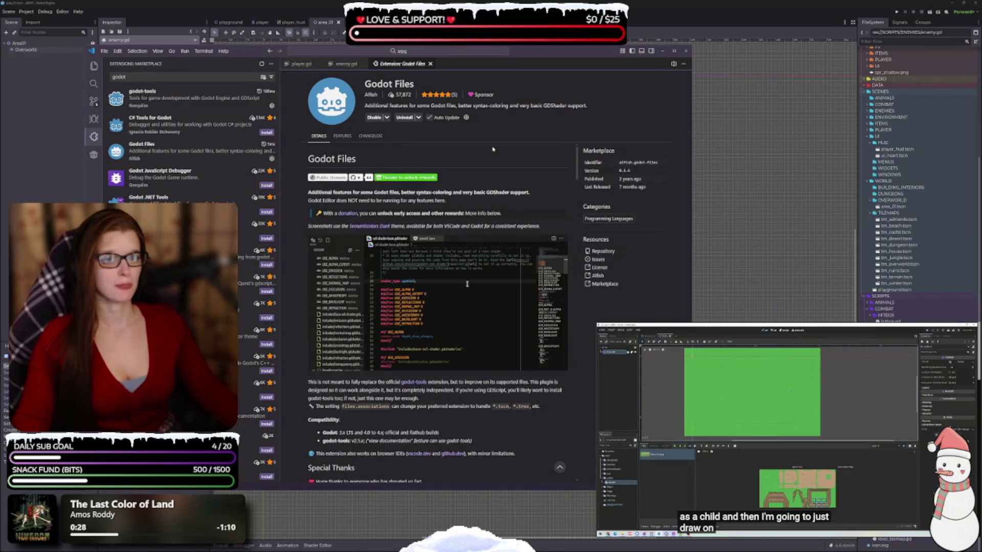
click(466, 117)
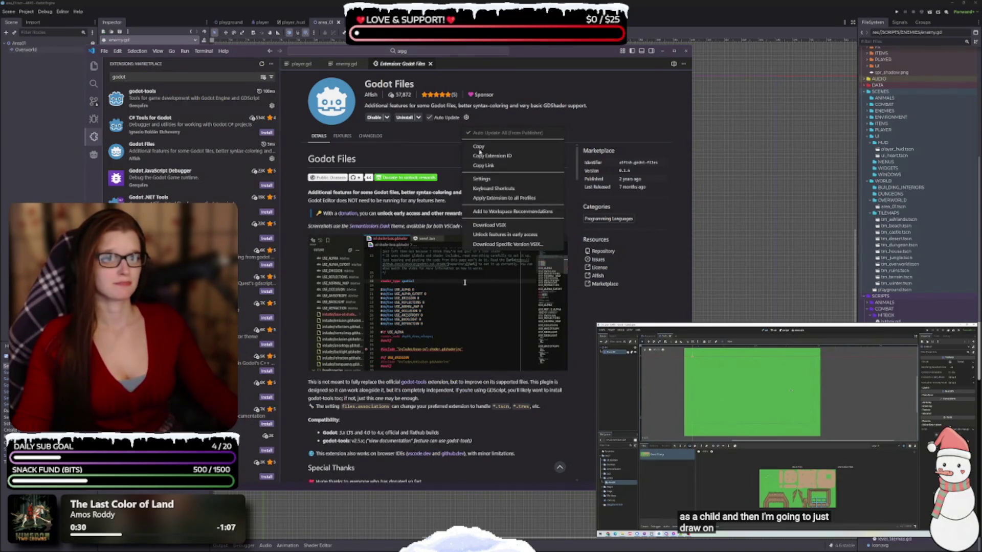
click(504, 183)
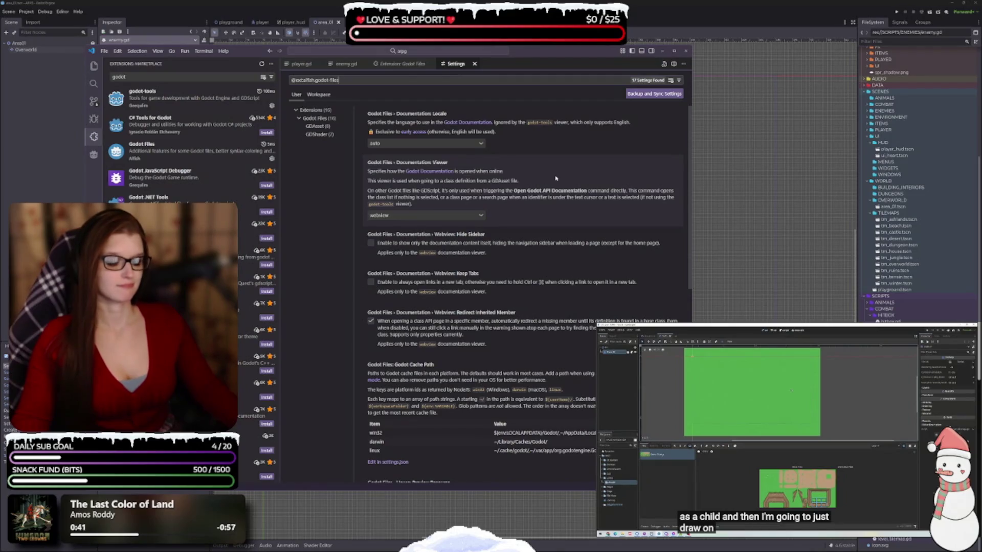
Scroll through the Godot Files settings list, then switch to Workspace-scope settings.
scroll(563, 220, down, 1)
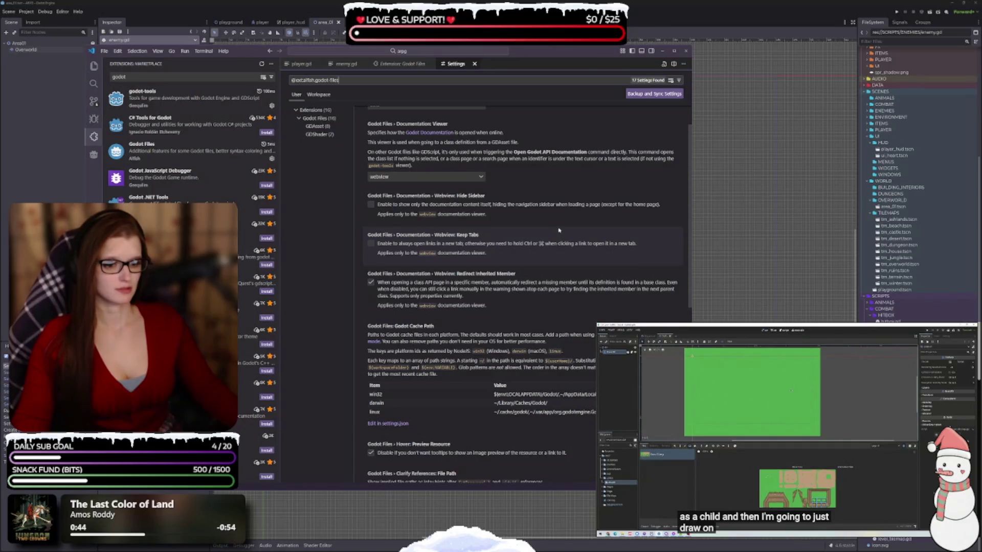
scroll(559, 231, down, 3)
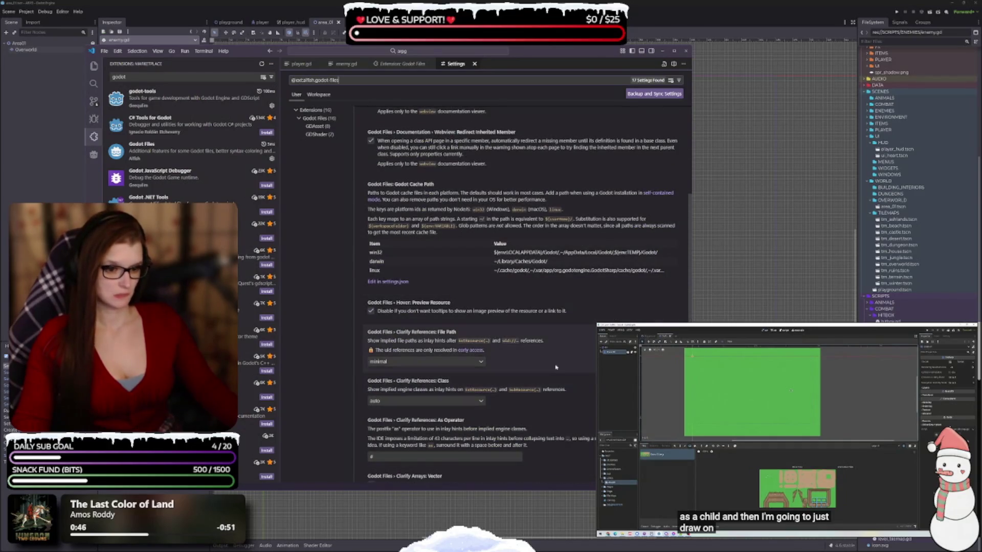
scroll(552, 381, down, 1)
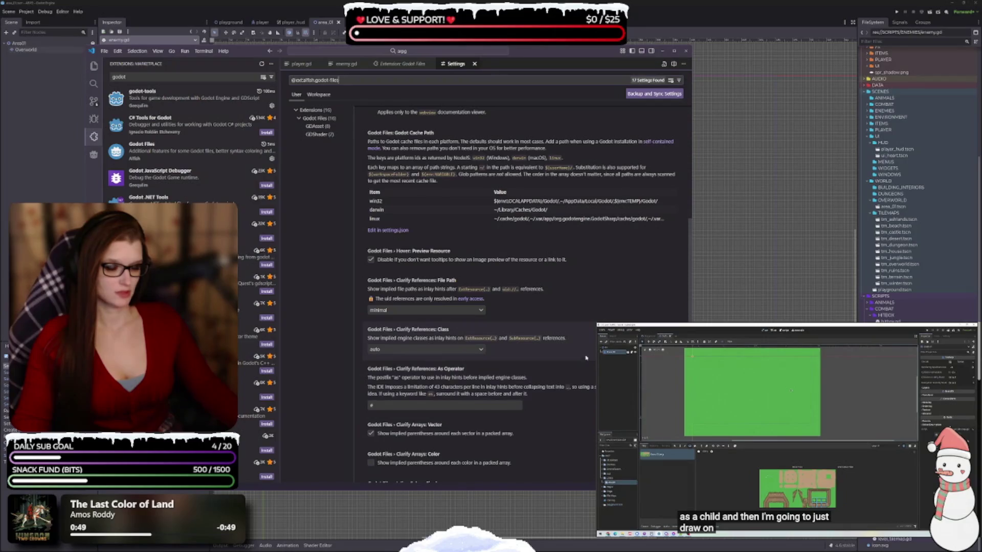
scroll(563, 358, down, 2)
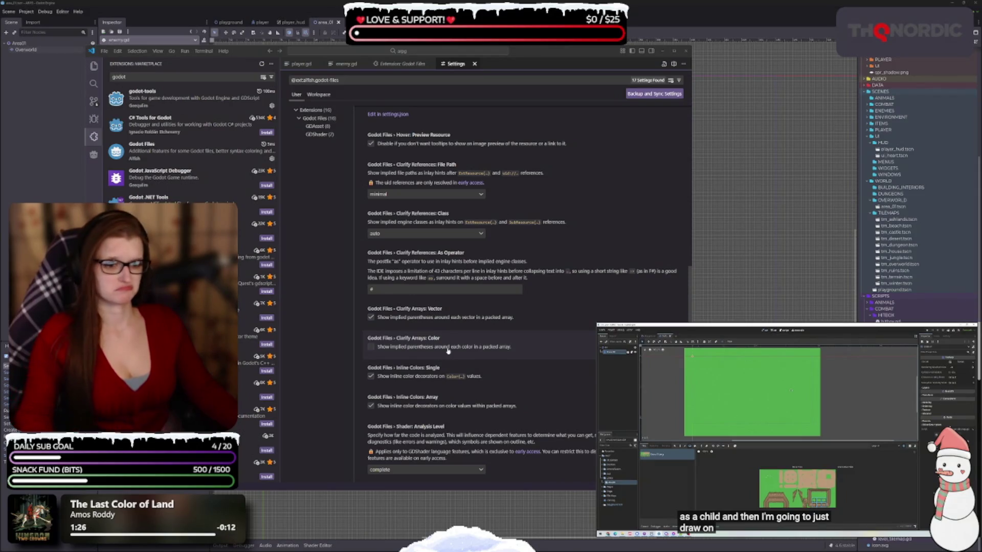
scroll(491, 352, down, 3)
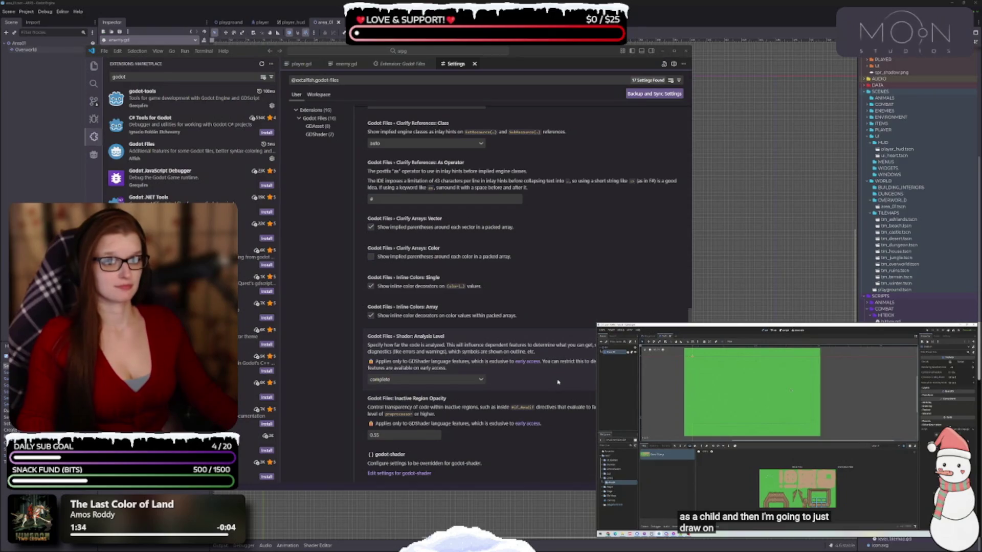
scroll(559, 381, up, 8)
scroll(535, 375, up, 6)
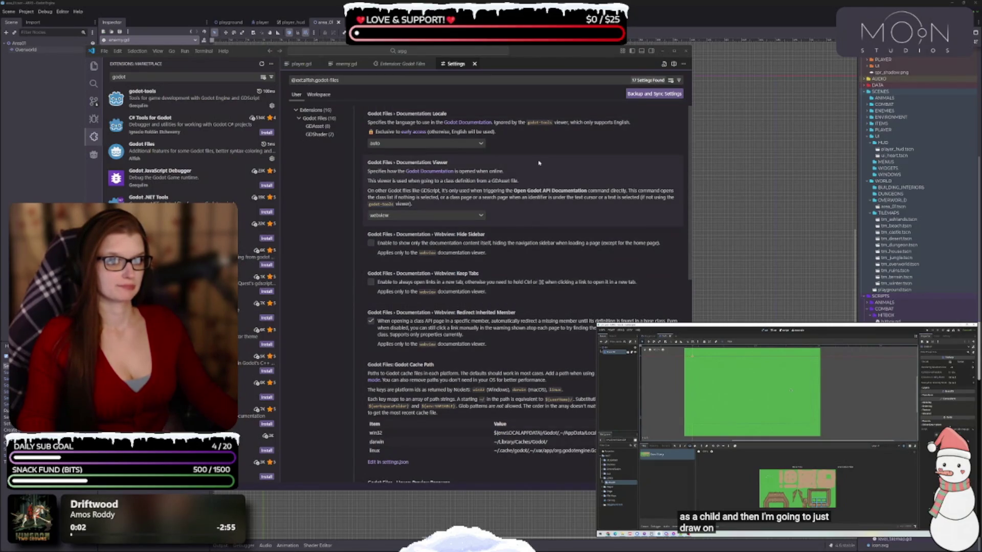
click(326, 95)
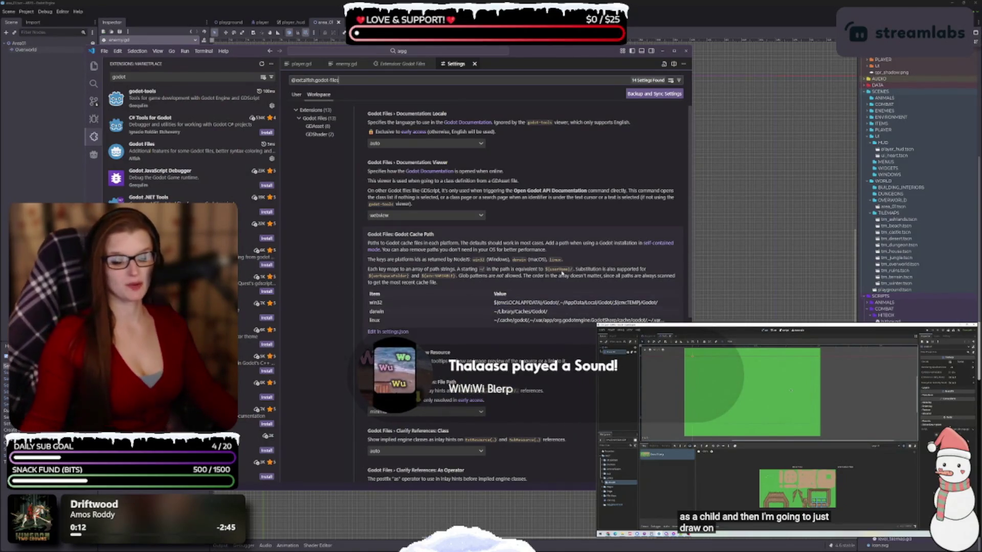
Scroll through the Godot Files workspace options, then close the Settings tab.
scroll(571, 332, down, 2)
scroll(571, 332, down, 3)
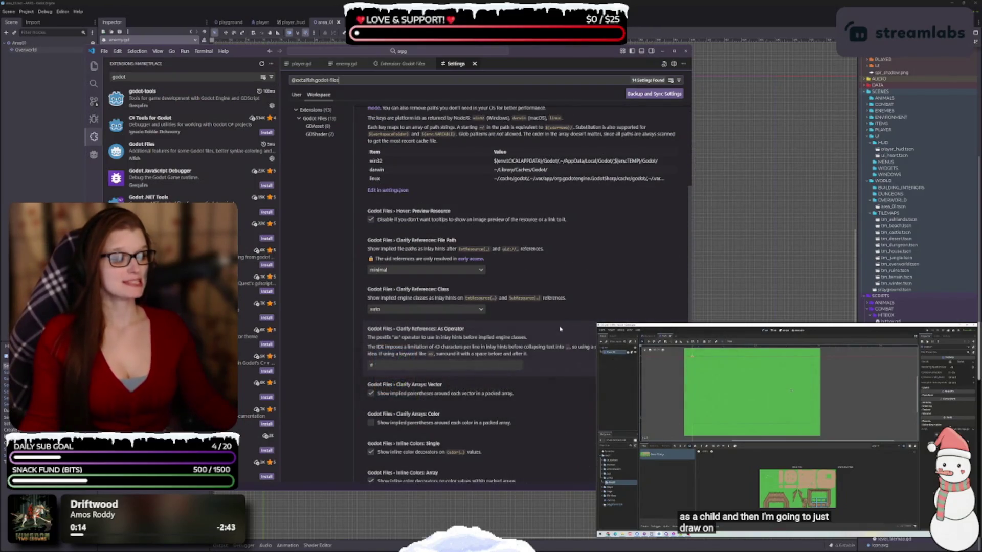
scroll(546, 310, down, 2)
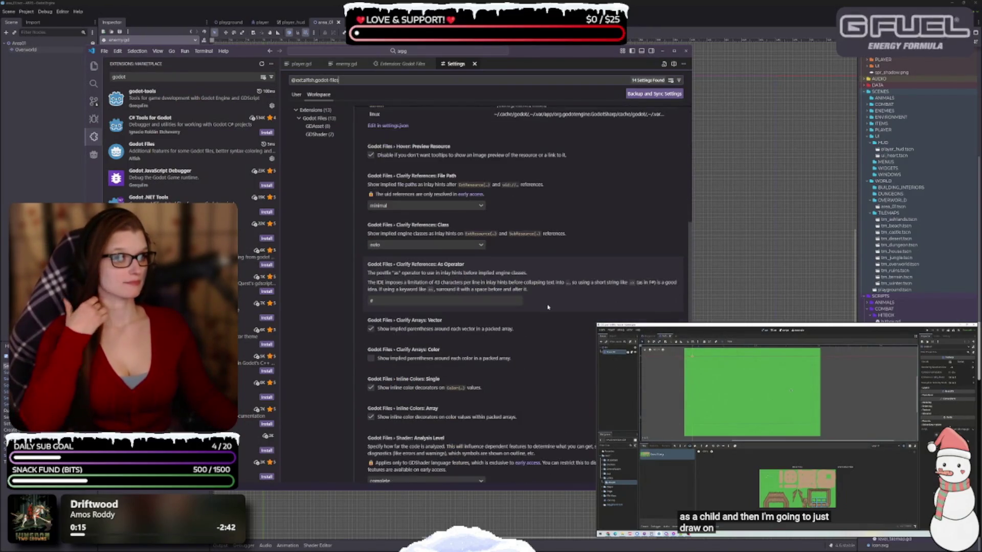
scroll(547, 304, down, 2)
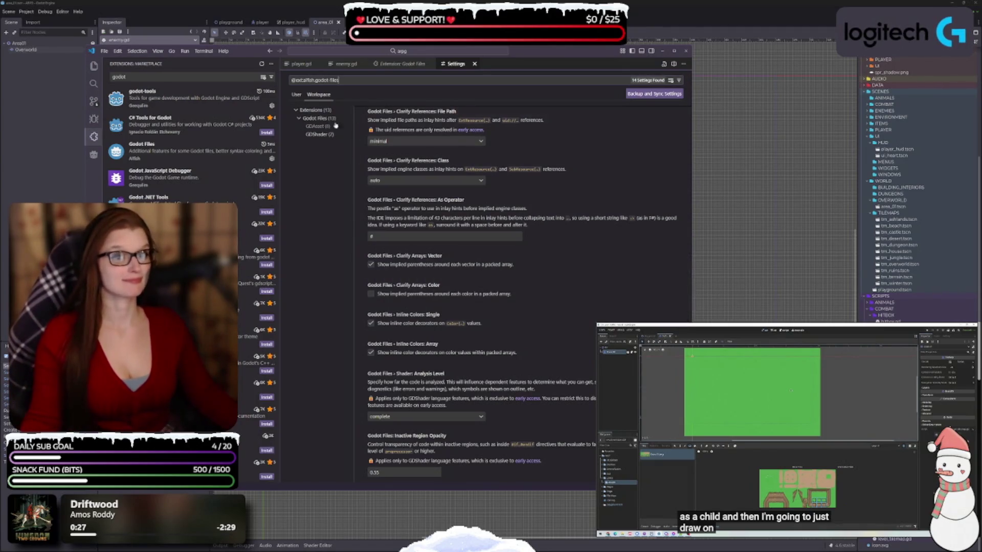
click(475, 64)
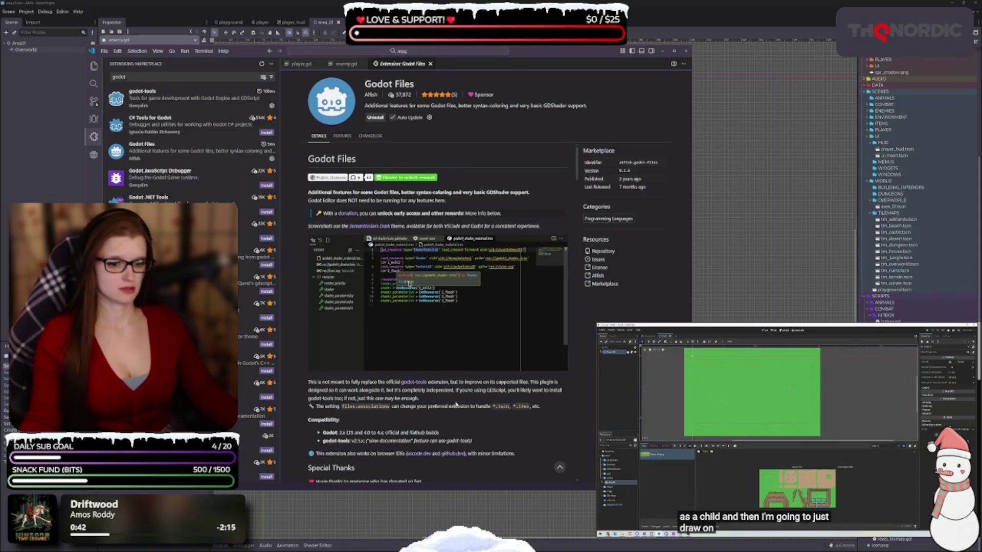
Scroll the Godot Files details page briefly, then close its tab to show enemy.gd.
scroll(456, 404, down, 3)
scroll(470, 294, up, 3)
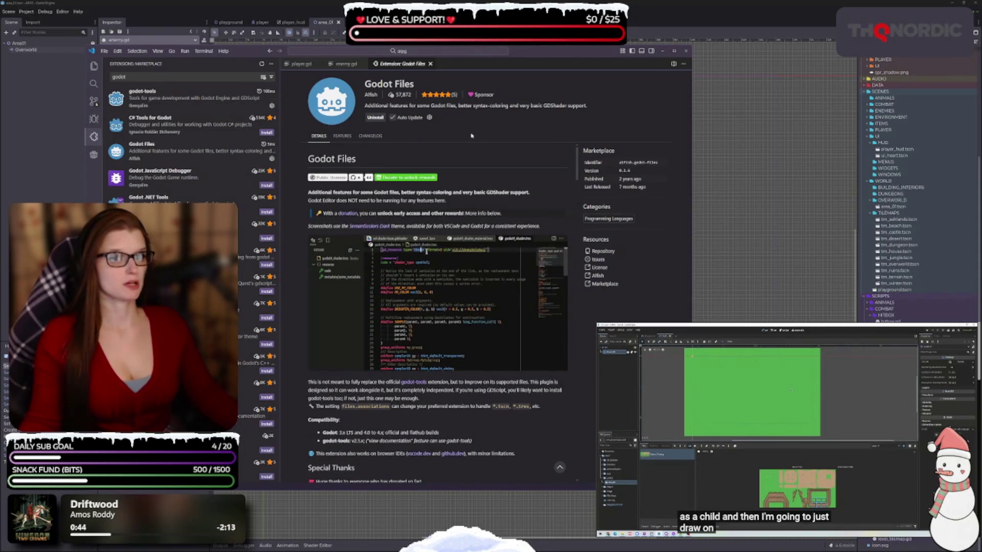
click(431, 64)
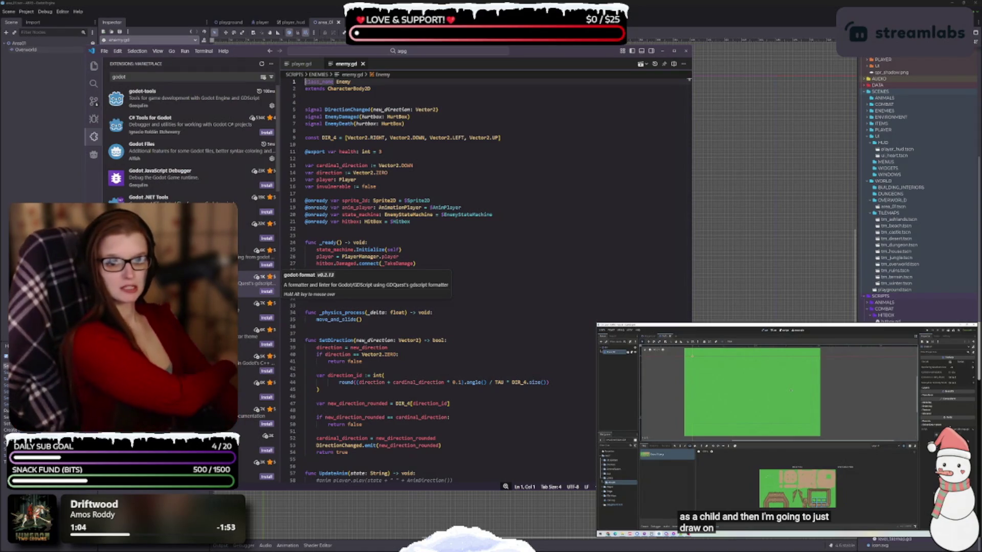
Preview the godot-vscode-theme, True Godot Theme, Godot Editor Theme and Godot Theme VSCode extension pages.
click(258, 307)
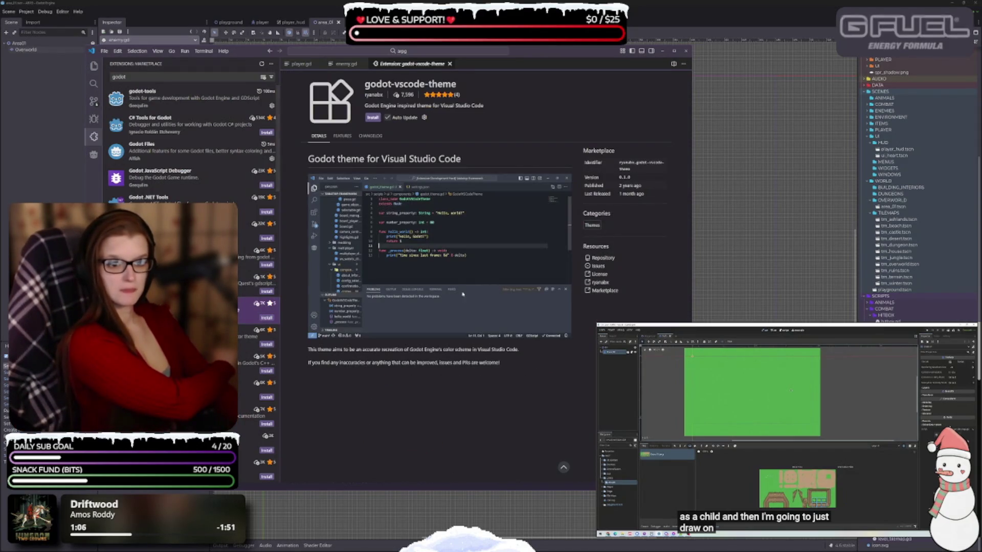
click(259, 331)
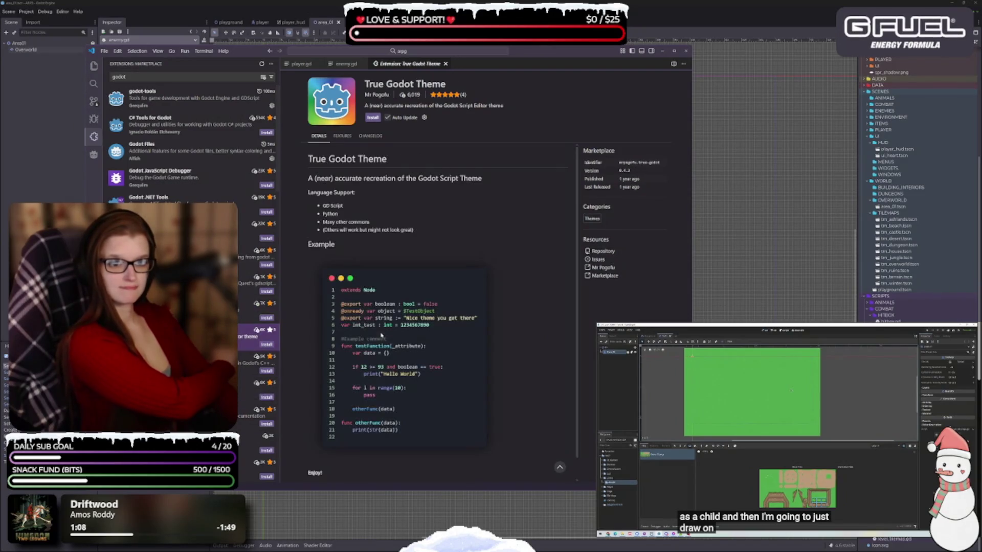
scroll(461, 239, down, 1)
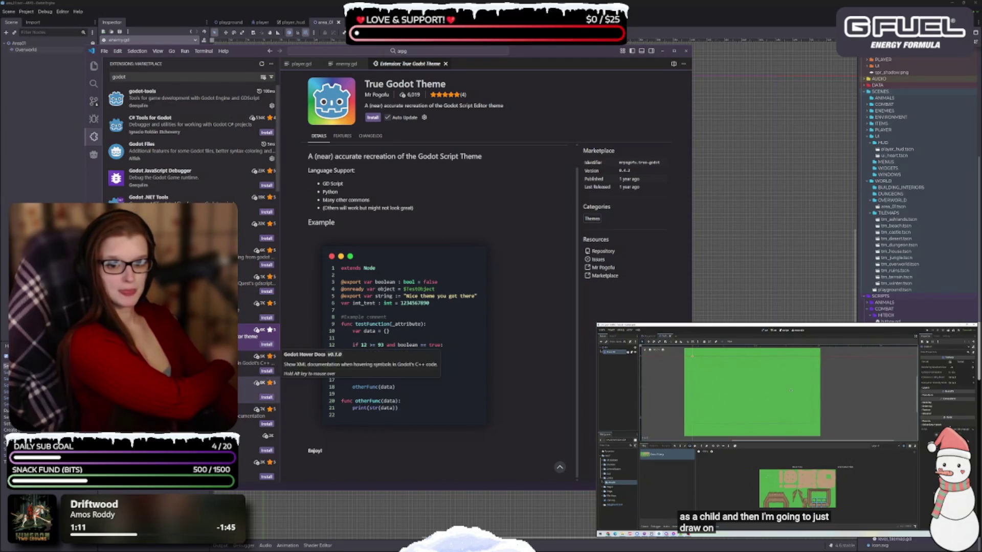
scroll(258, 383, down, 2)
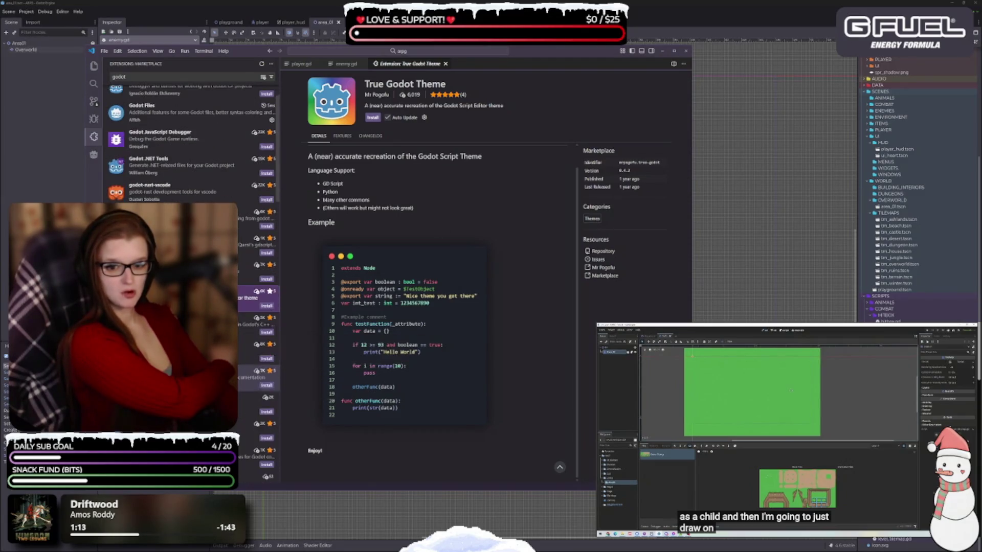
click(258, 404)
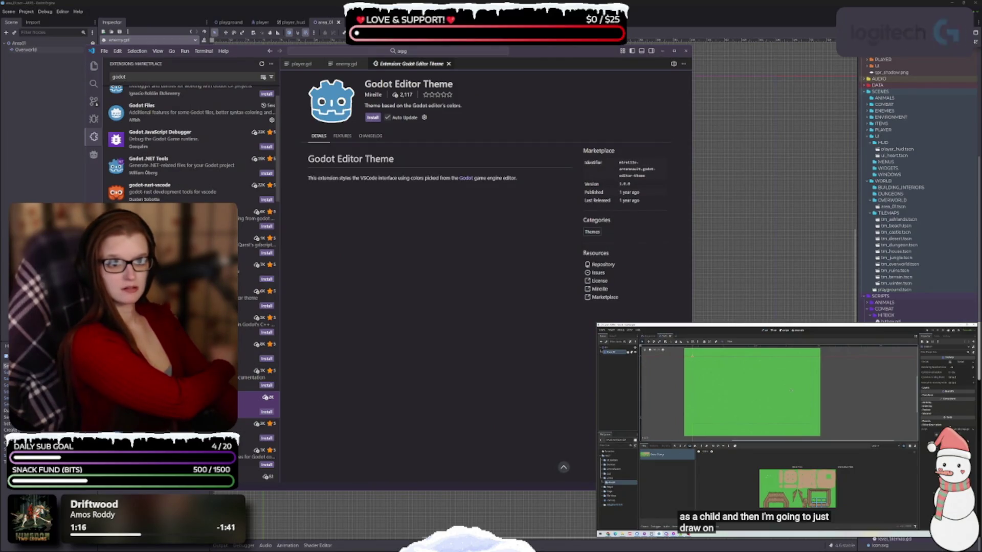
scroll(256, 388, down, 1)
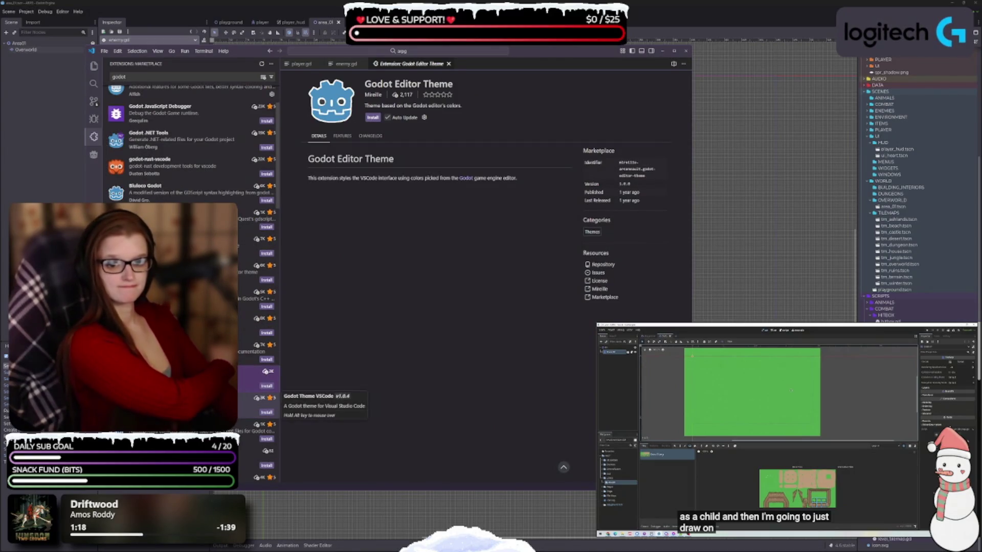
click(258, 406)
scroll(406, 368, down, 3)
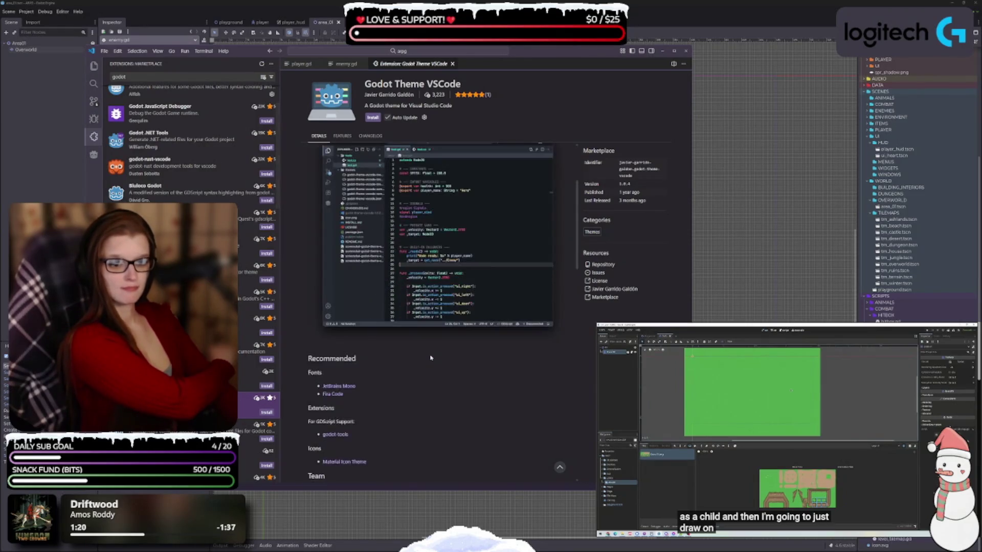
scroll(415, 402, down, 3)
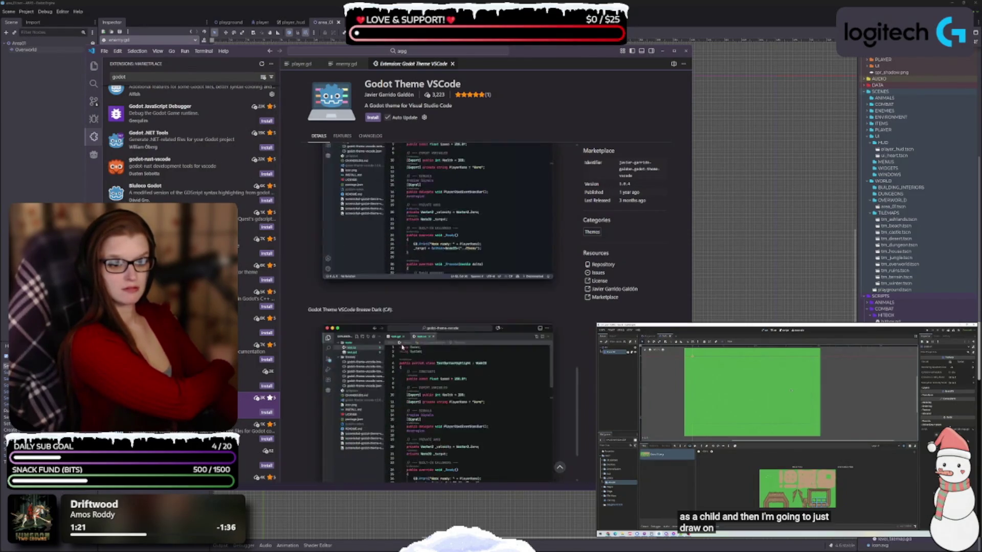
scroll(256, 281, down, 5)
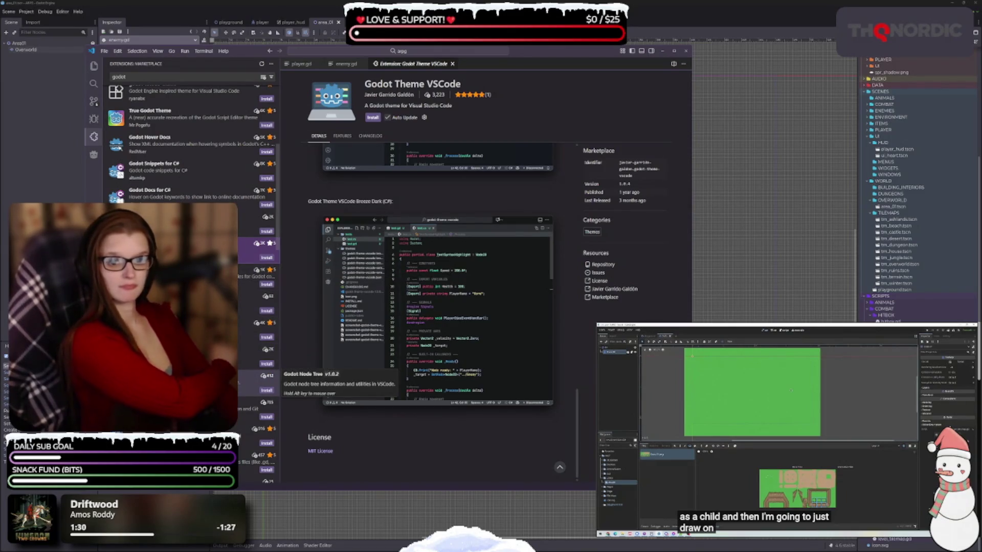
Preview the Godot/Discord Hybrid Theme and Godot Theme for VS Code extension pages.
click(205, 328)
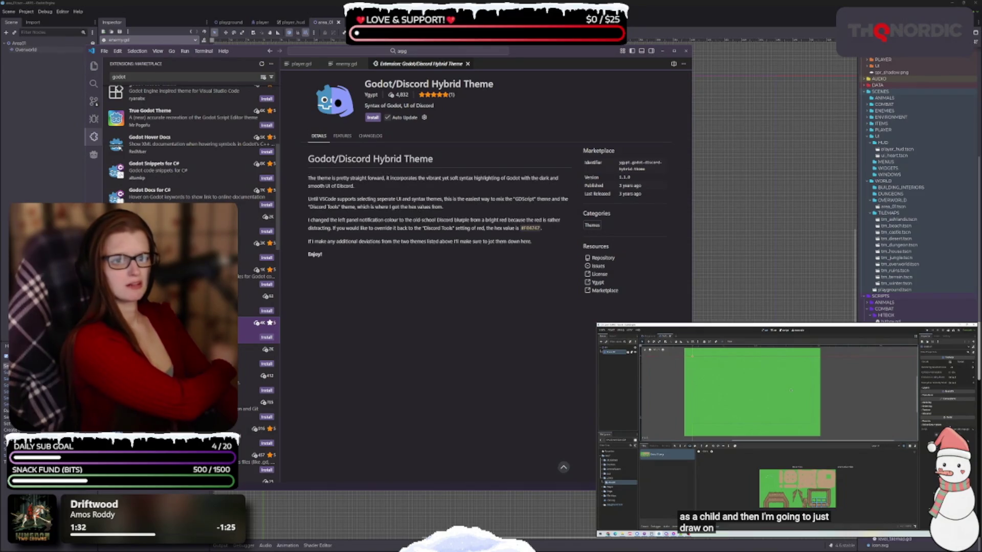
scroll(192, 281, down, 3)
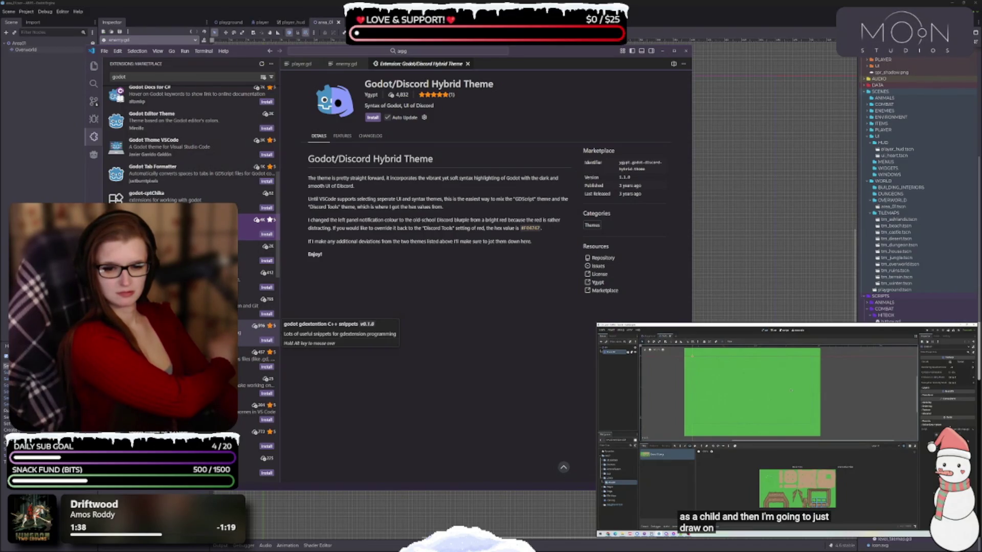
scroll(205, 328, down, 1)
click(204, 393)
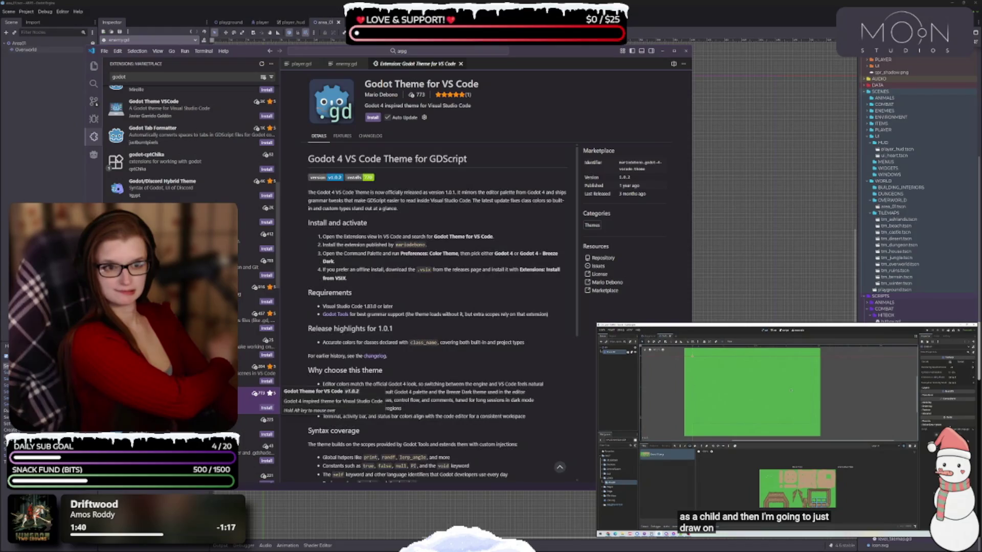
scroll(384, 397, down, 5)
scroll(473, 379, up, 5)
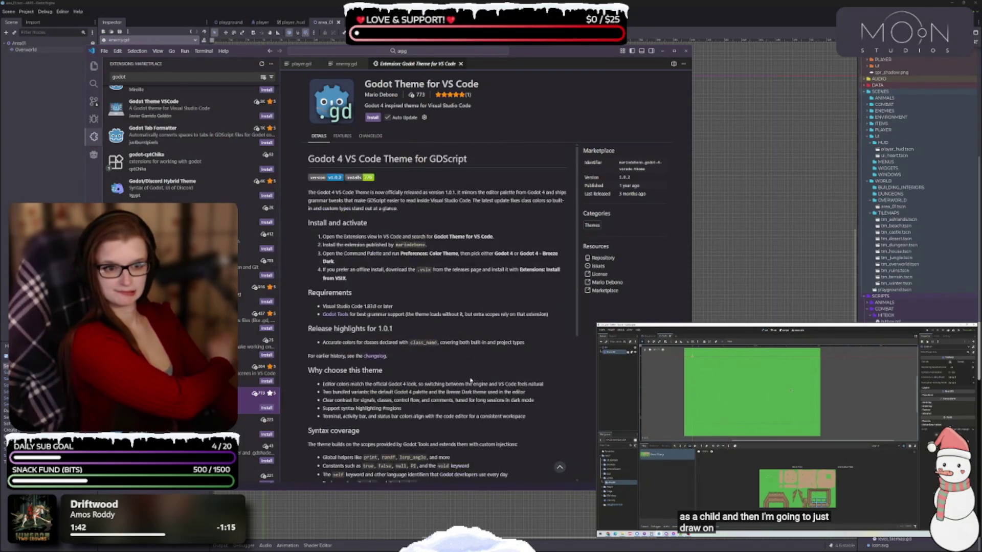
scroll(258, 307, down, 5)
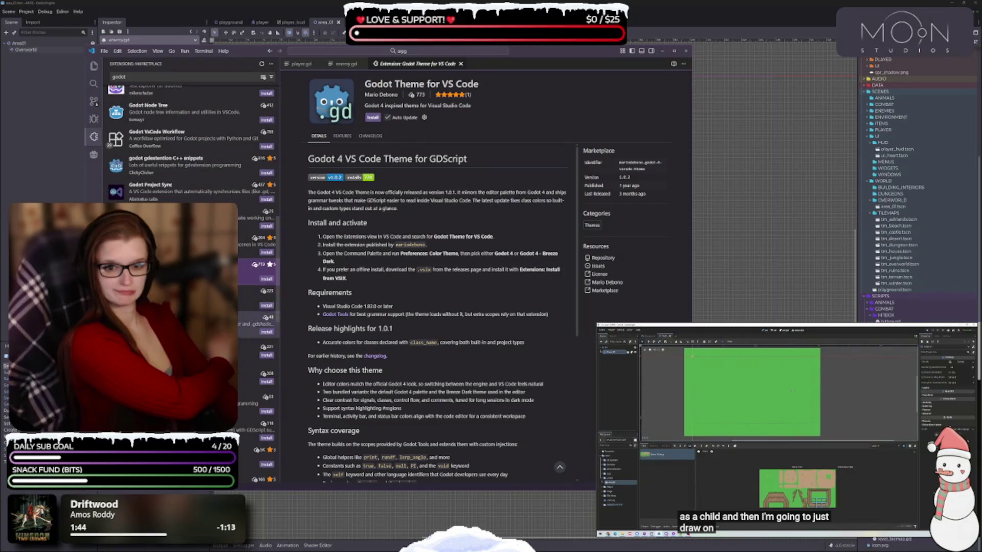
scroll(271, 297, down, 1)
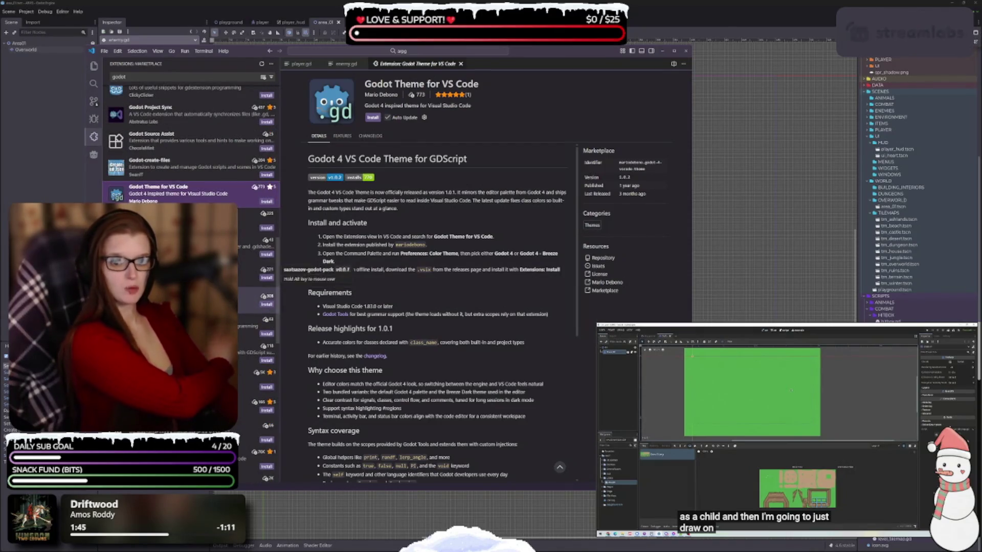
scroll(266, 292, down, 1)
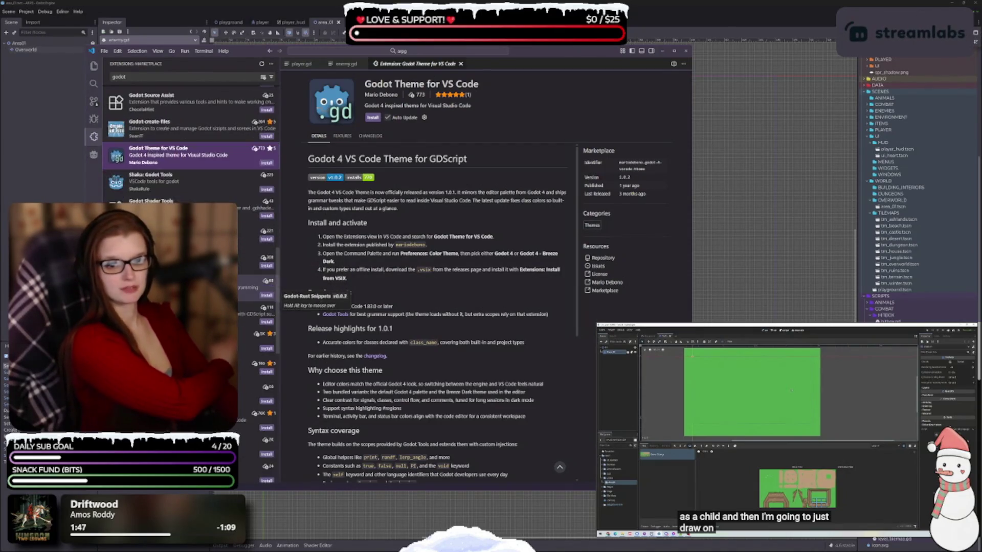
scroll(266, 292, down, 1)
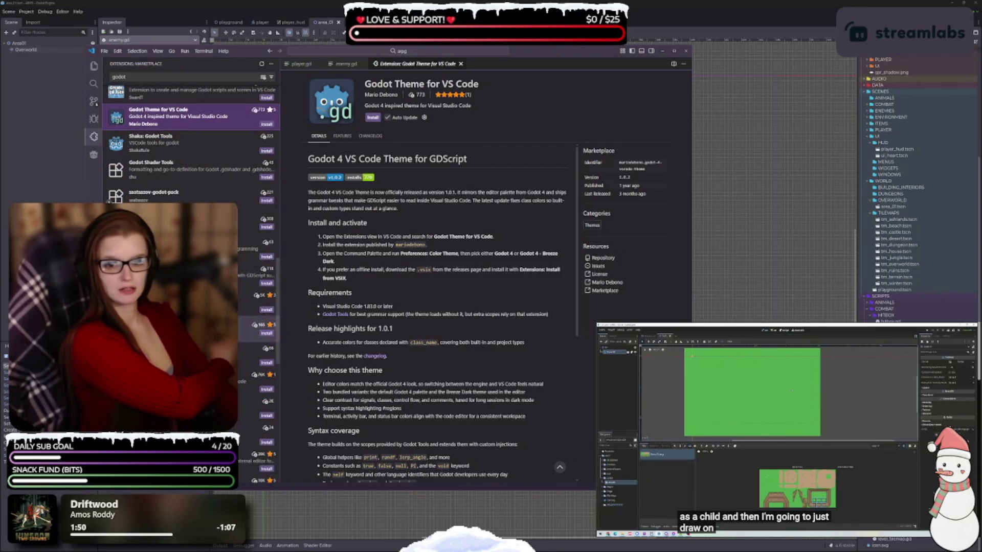
scroll(266, 328, down, 1)
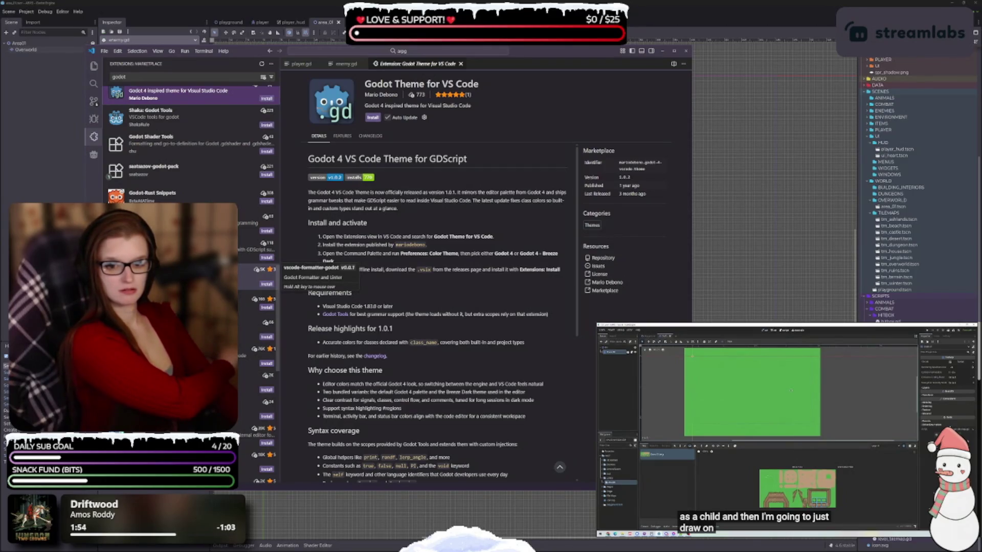
scroll(258, 270, down, 1)
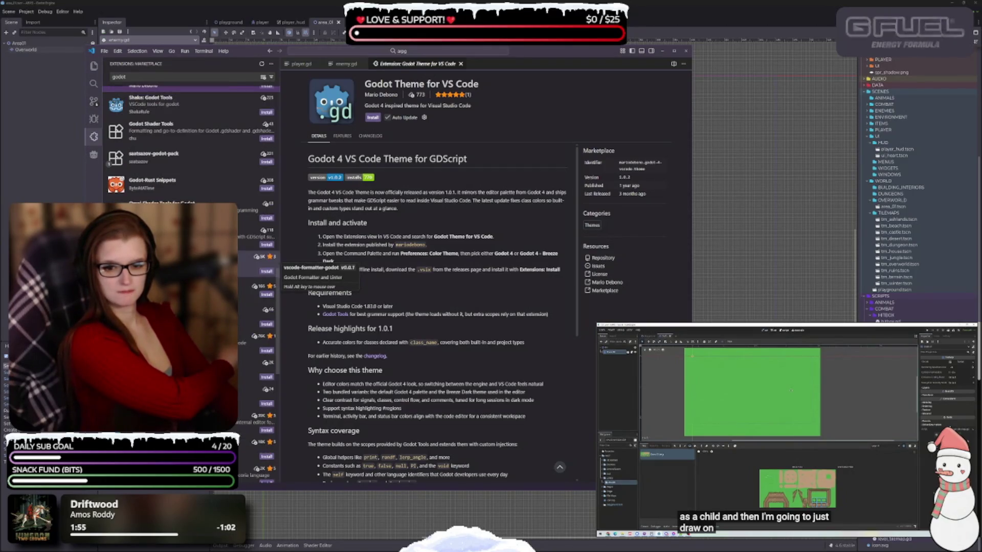
View the GDScript Theme and Tokyo Night Dark Enhanced pages, then clear the 'godot' search.
click(258, 422)
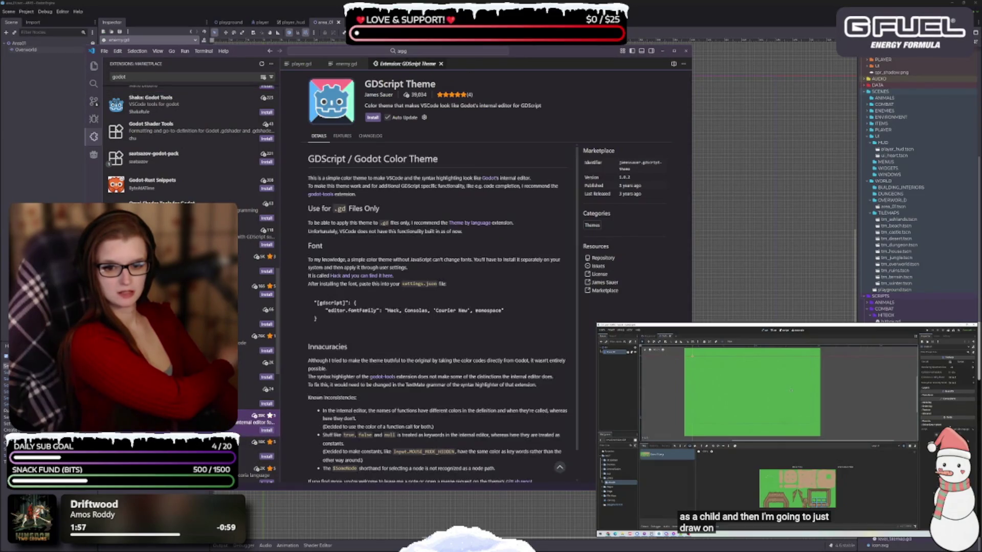
scroll(450, 329, down, 1)
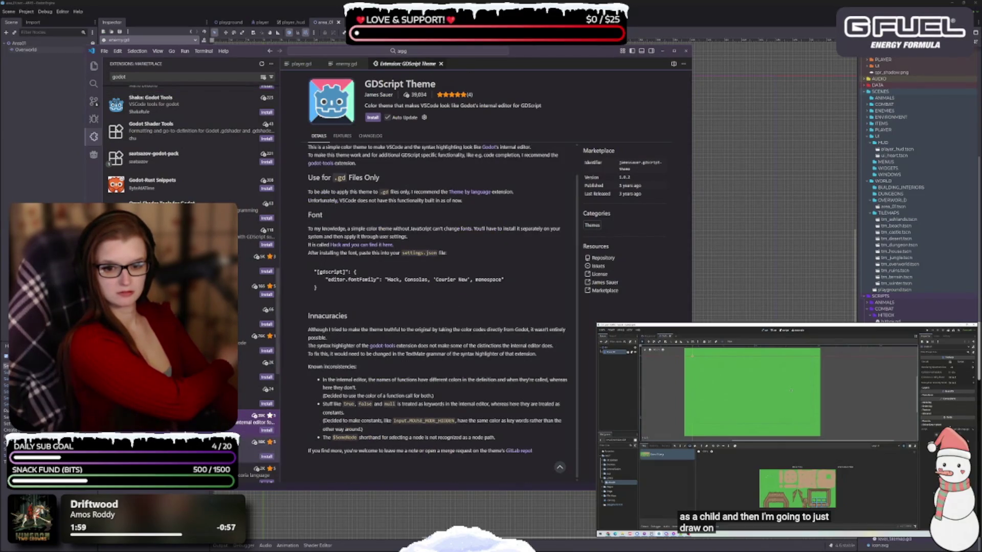
scroll(189, 282, down, 5)
scroll(190, 281, down, 2)
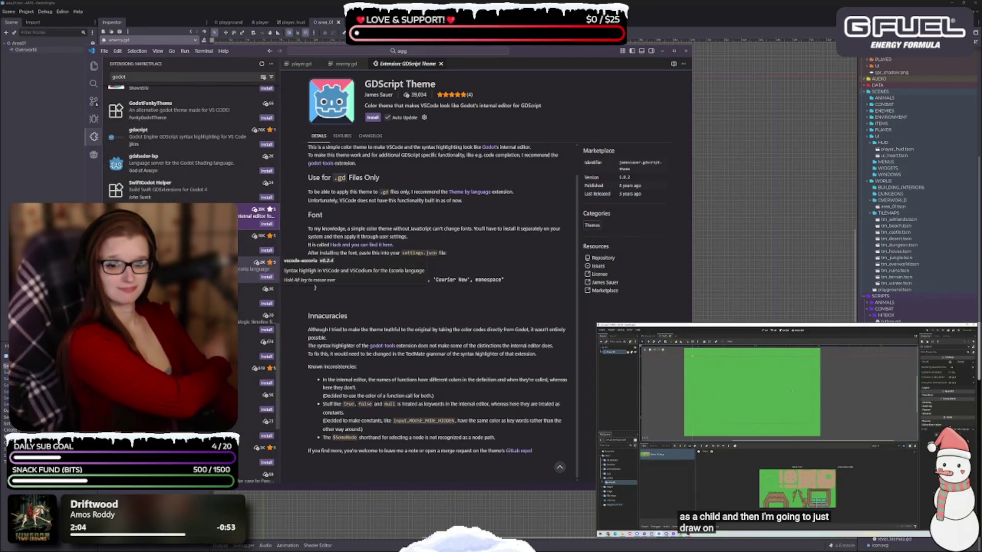
scroll(190, 282, down, 4)
scroll(189, 281, down, 3)
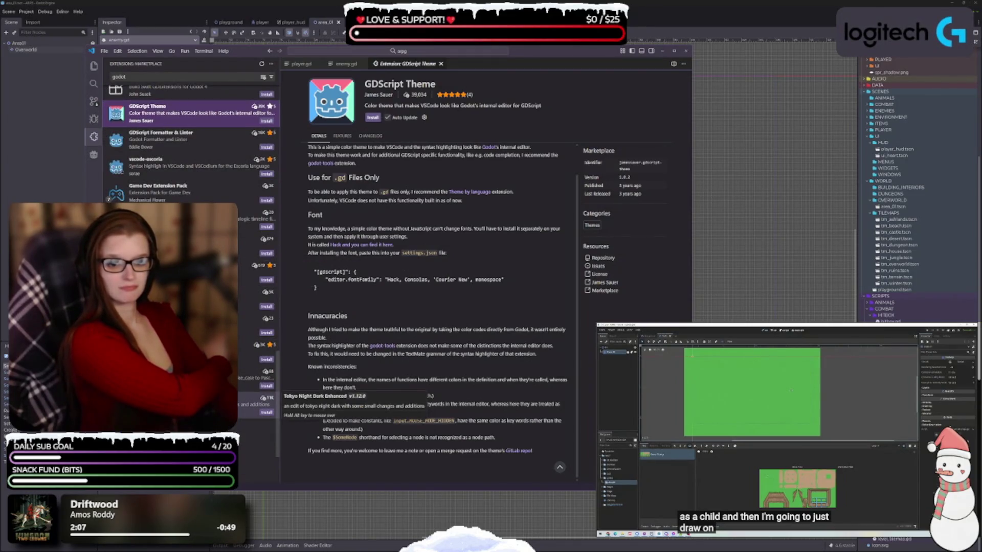
click(256, 404)
scroll(429, 323, down, 3)
scroll(429, 324, up, 3)
scroll(256, 333, down, 3)
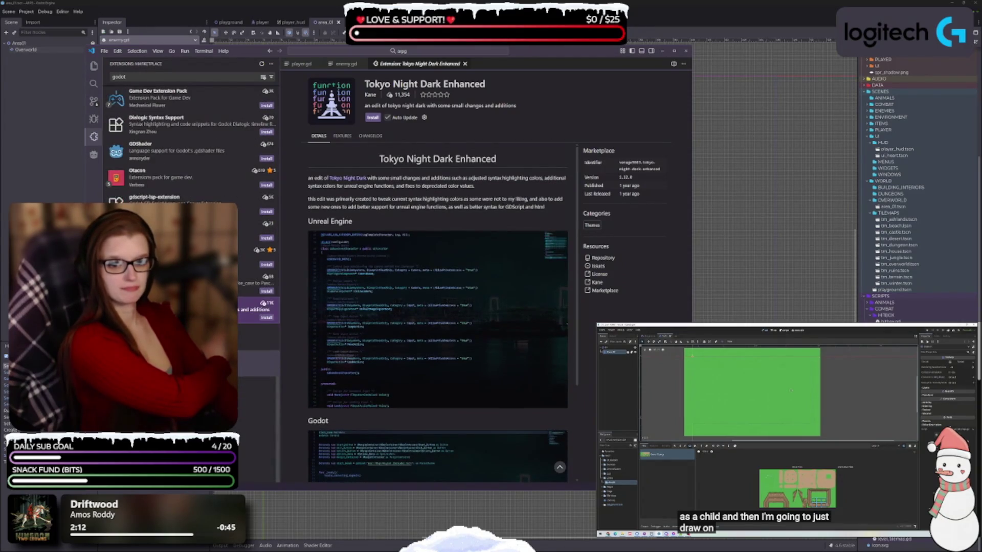
scroll(285, 281, down, 3)
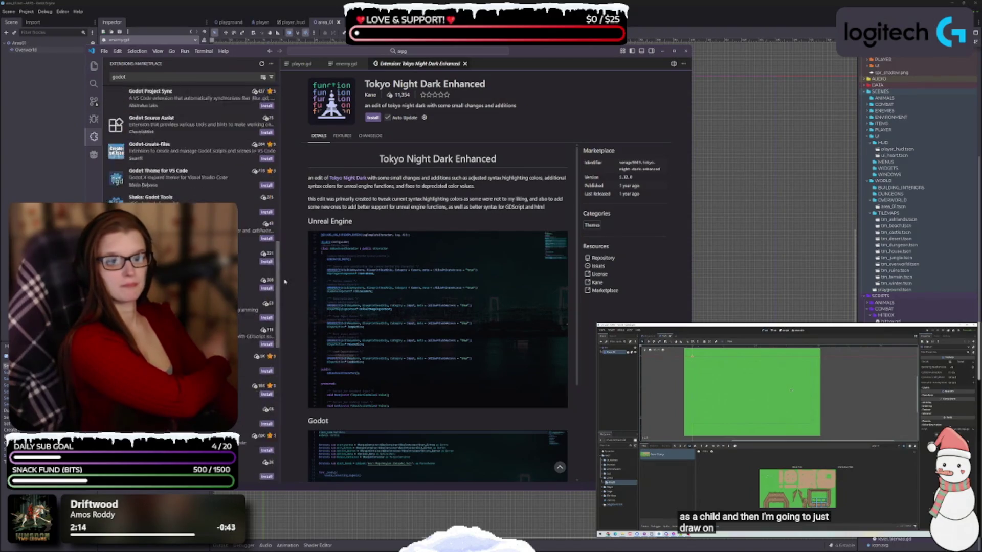
scroll(285, 282, up, 8)
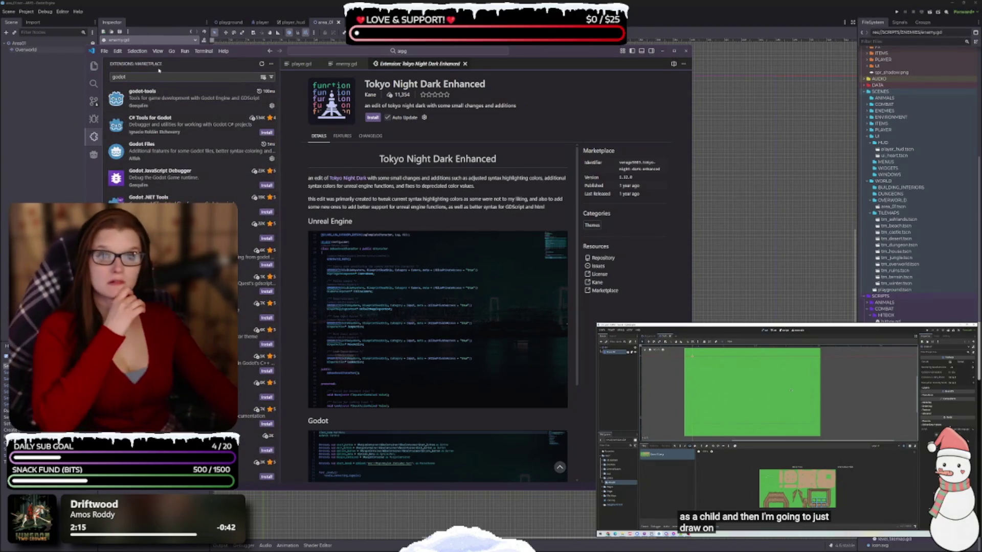
key(ctrl+a)
key(BackSpace)
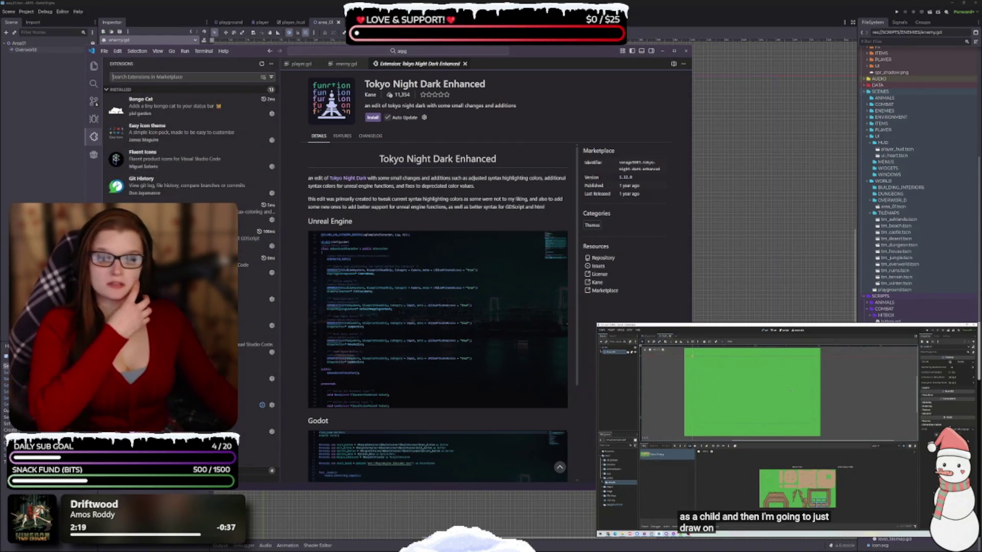
Switch back to enemy.gd and show the Explorer file tree, narrowing the sidebar.
click(333, 66)
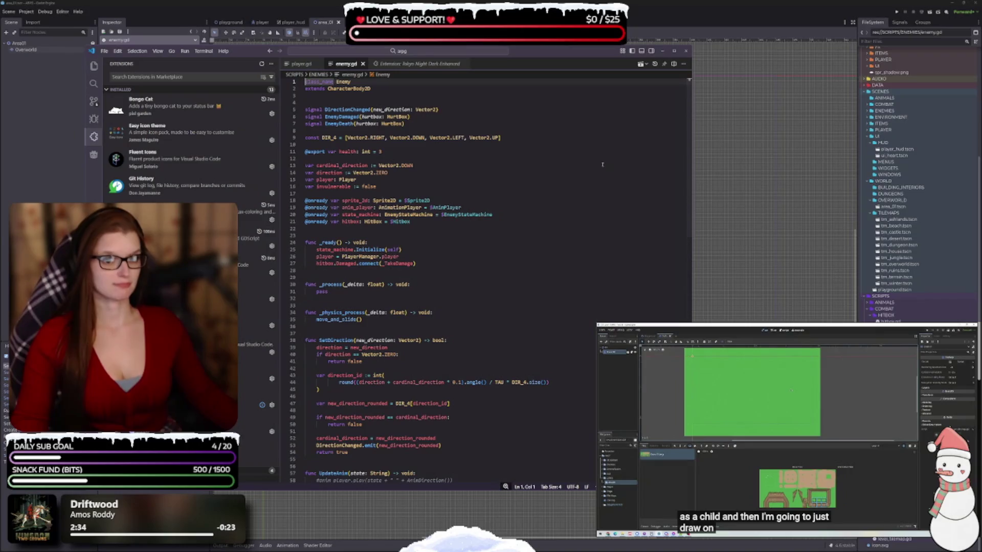
click(93, 66)
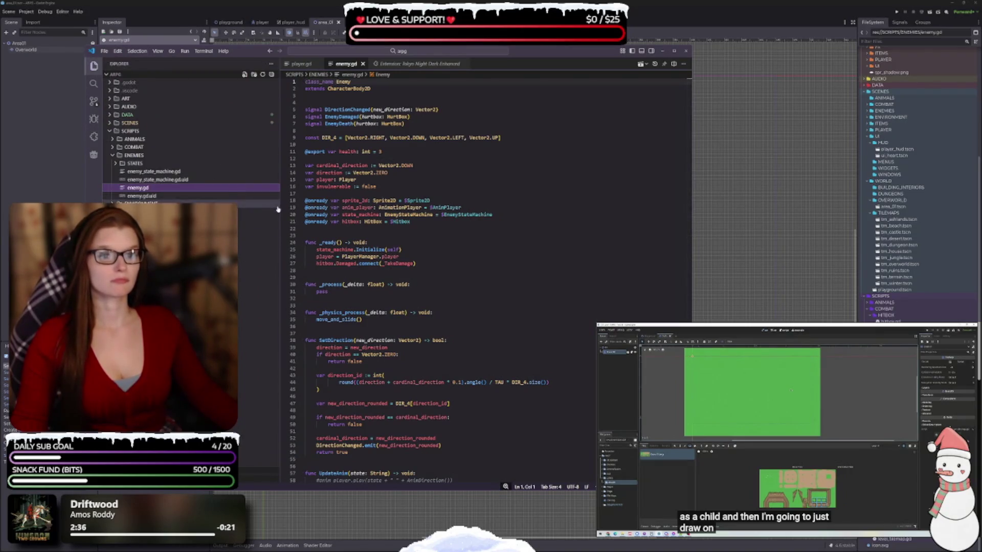
drag(280, 207, 200, 203)
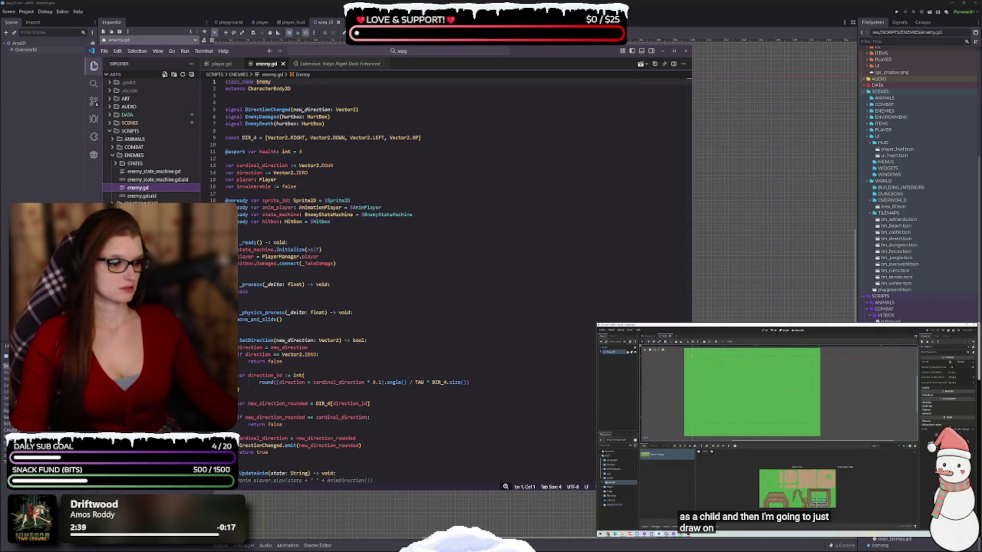
Delete and restore the blank line after the hitbox connect call, then close the Tokyo Night Dark Enhanced page.
click(364, 268)
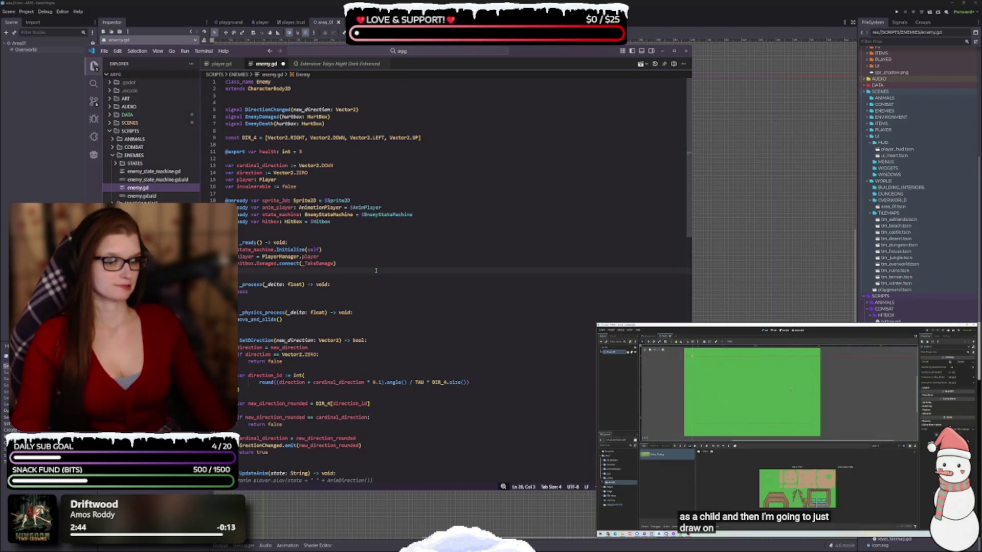
key(BackSpace)
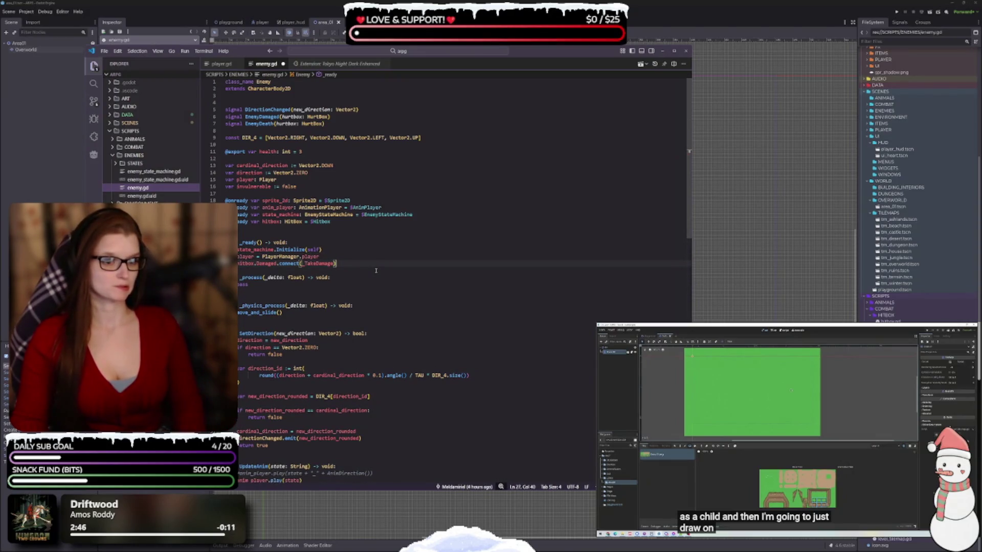
key(ctrl+z)
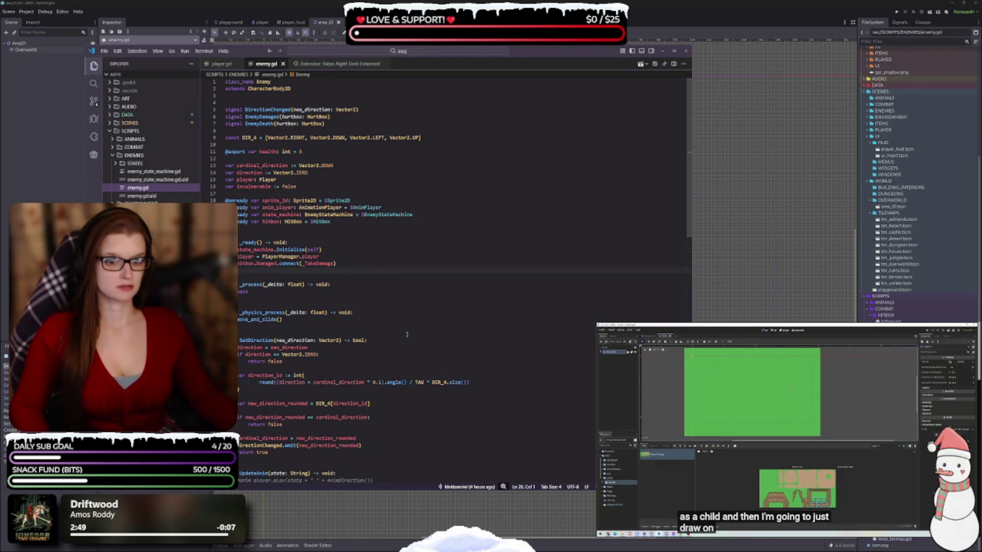
click(385, 63)
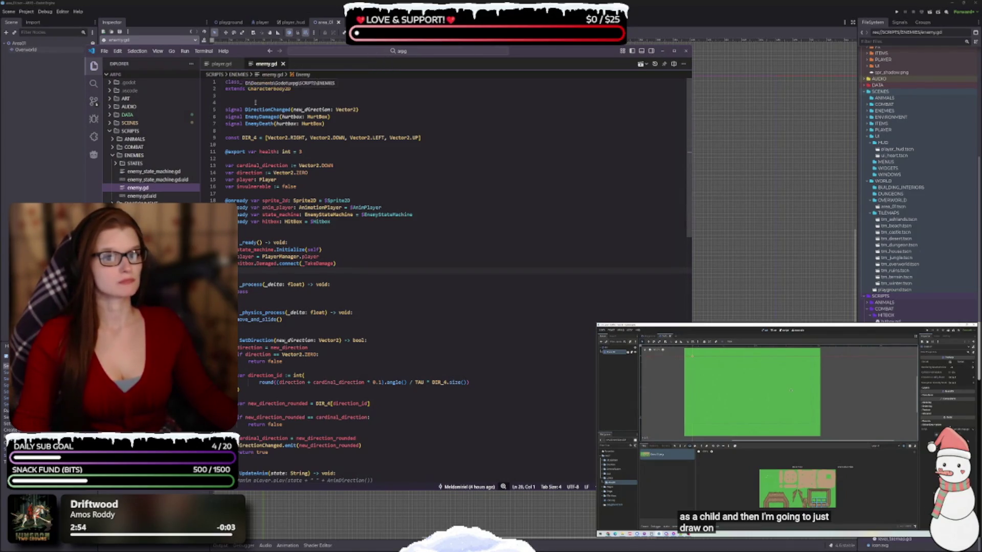
drag(201, 113, 193, 112)
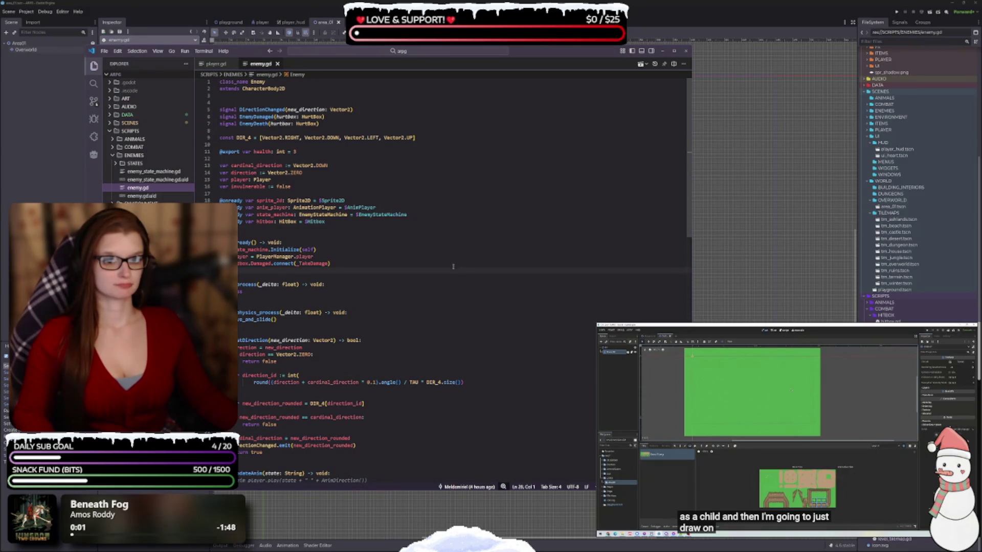
Zoom the VS Code interface in one step on enemy.gd and narrow the Explorer sidebar.
click(379, 258)
key(ctrl+equal)
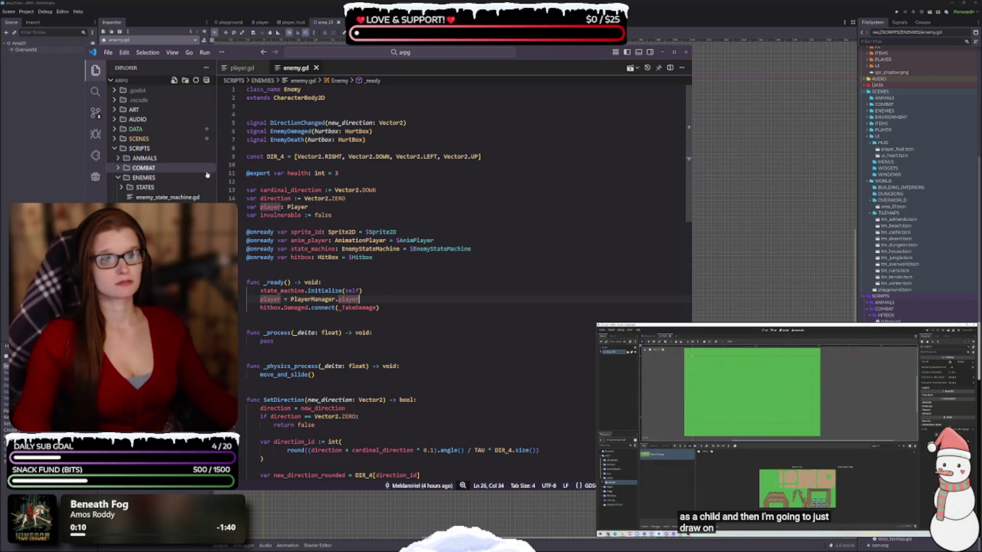
drag(217, 176, 213, 176)
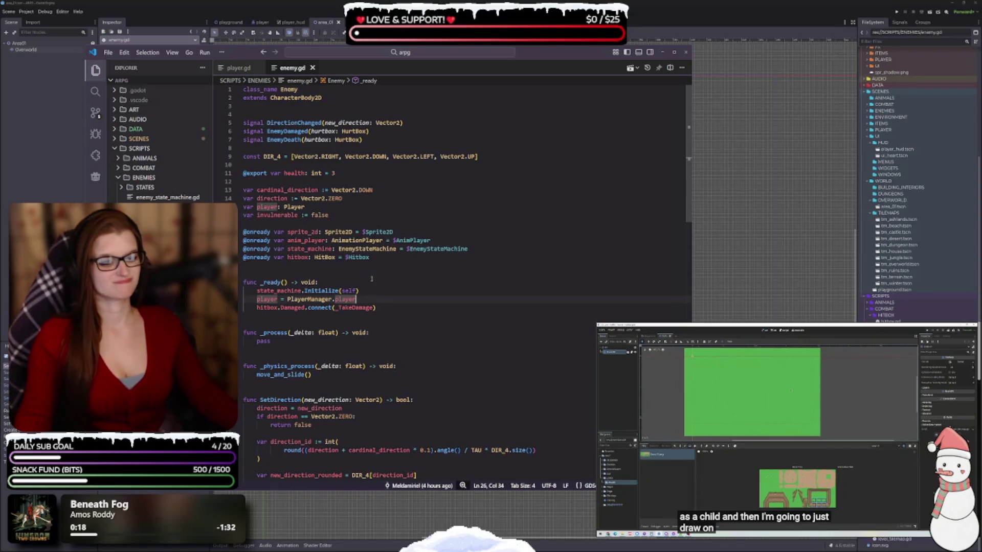
Open the Bongo Cat extension's details page from the Installed extensions list.
click(95, 155)
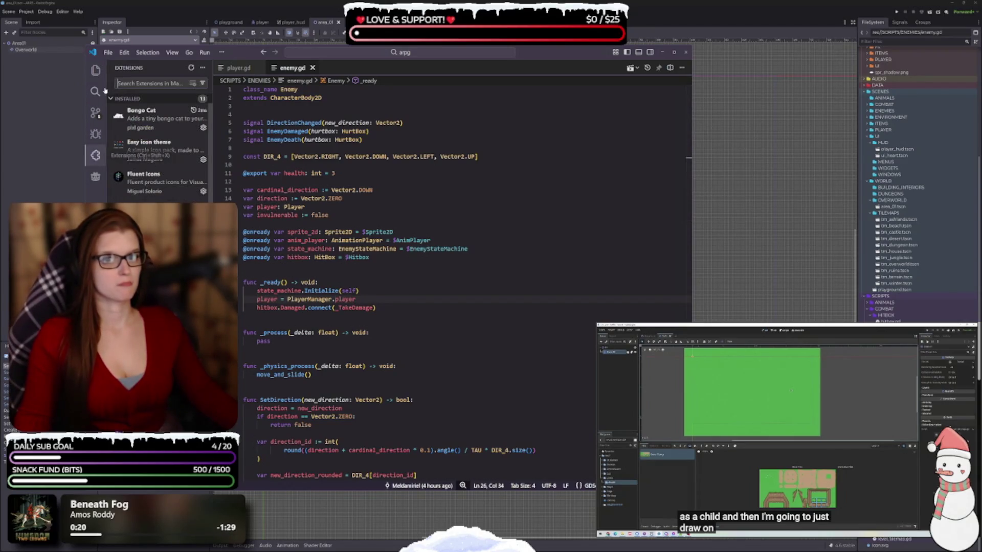
click(168, 125)
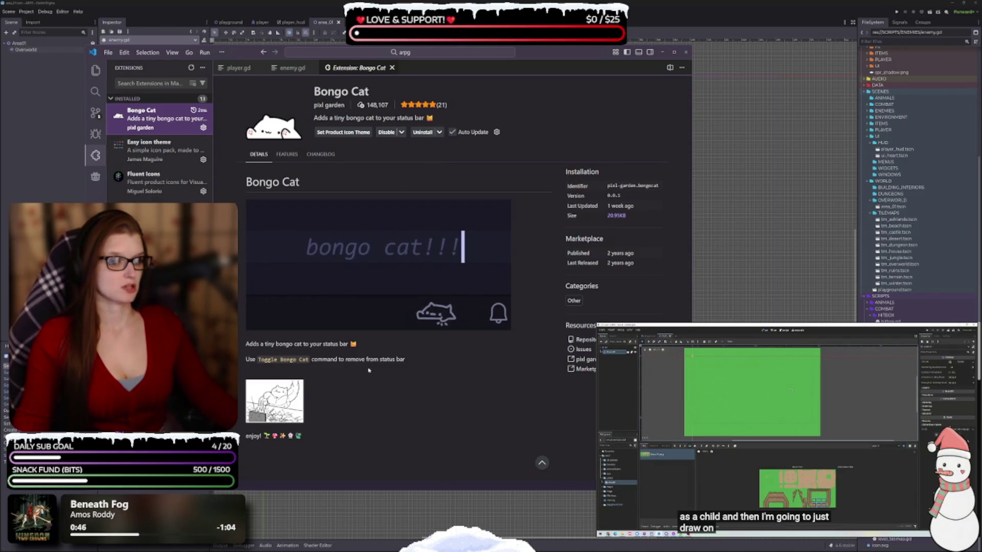
key(ctrl+shift+p)
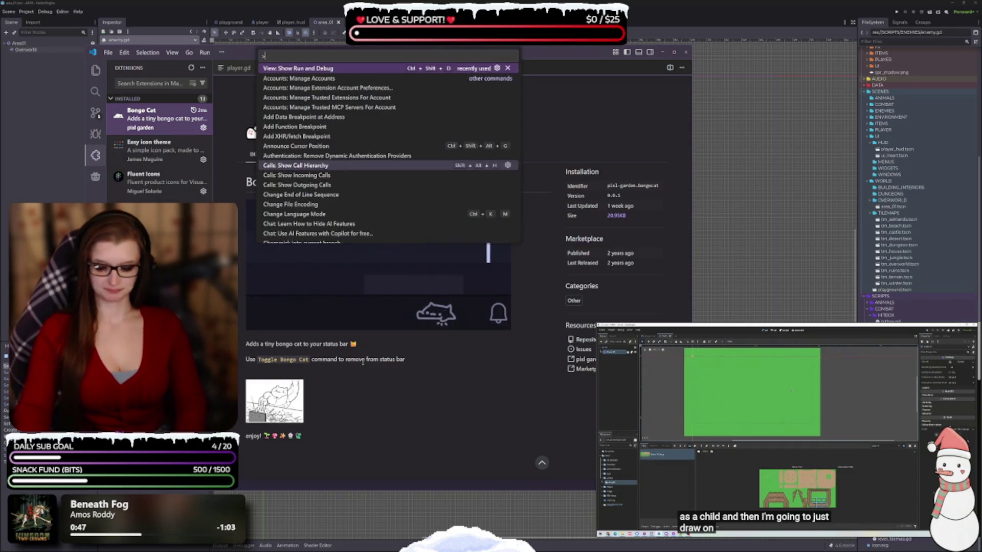
Run Toggle Bongo Cat from the Command Palette to switch the status-bar companion.
text(tog)
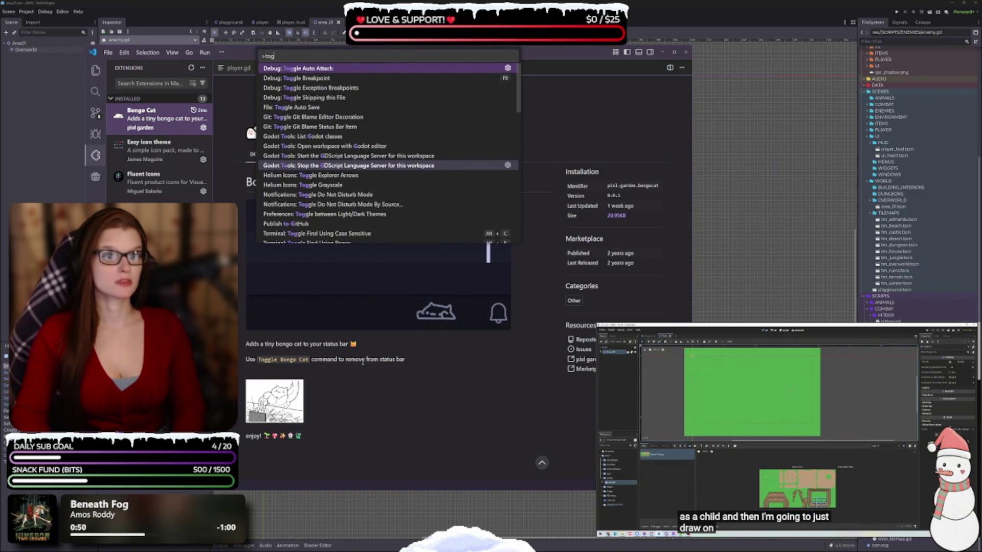
text(gle bon)
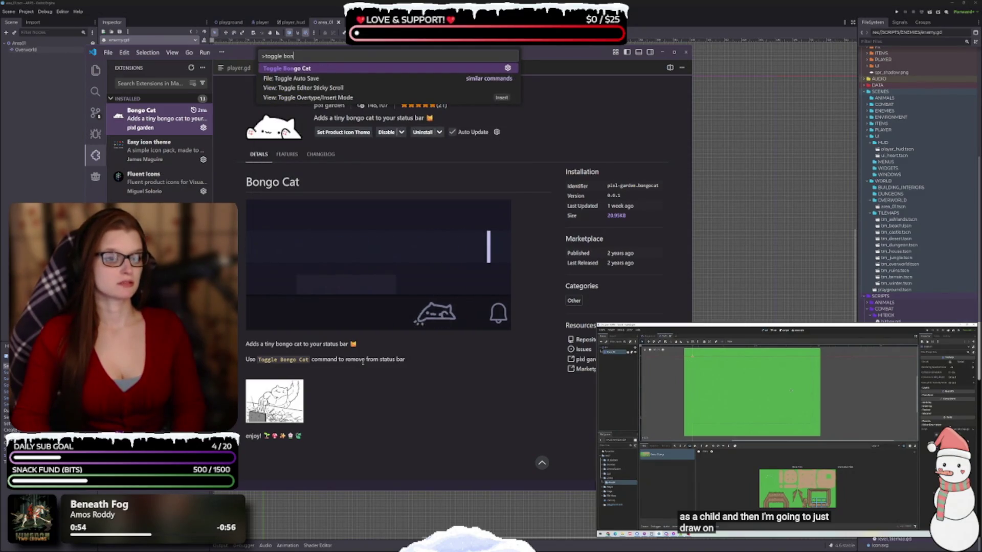
key(Return)
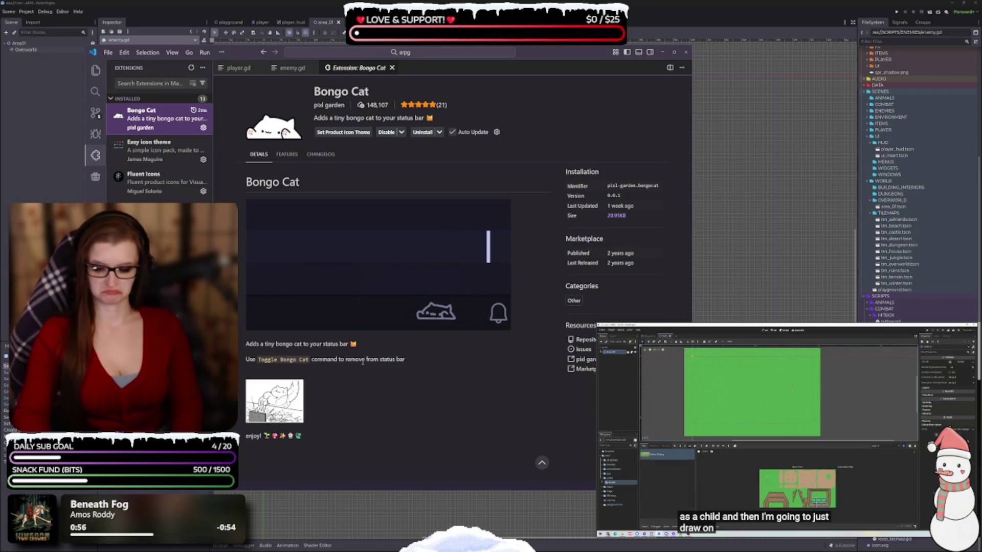
key(ctrl+shift+p)
text(togg)
key(Return)
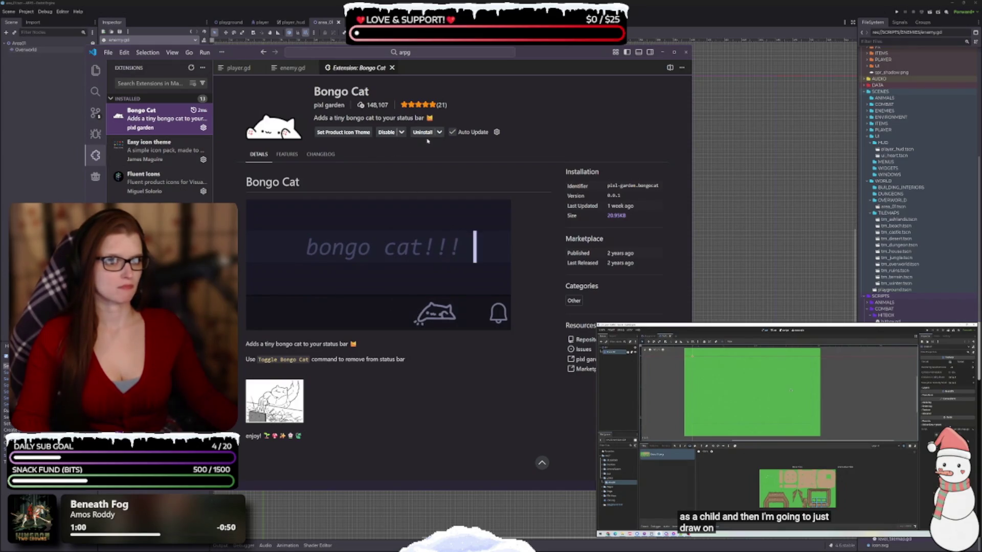
Apply the Bongo Cat Icons product icon theme, then return to the project Explorer.
click(496, 131)
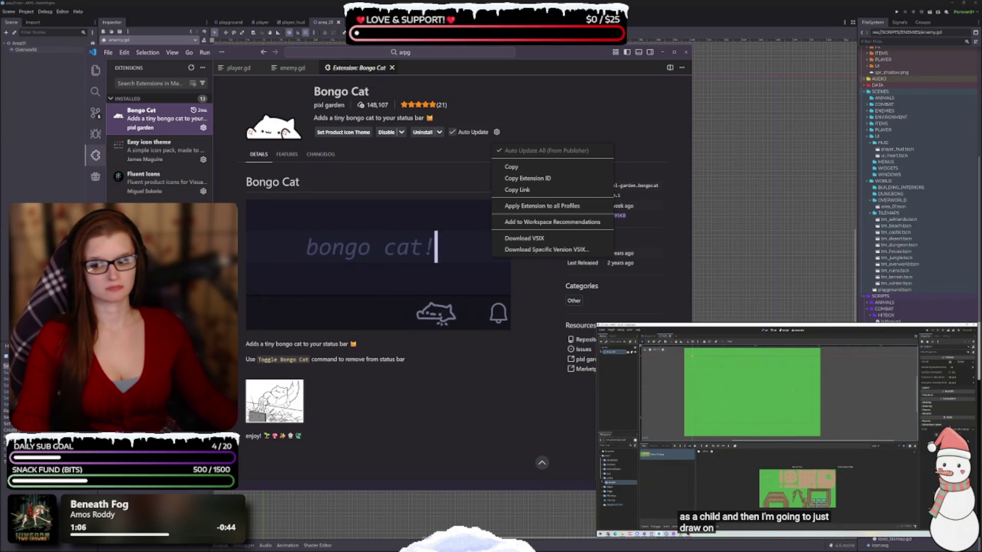
key(Escape)
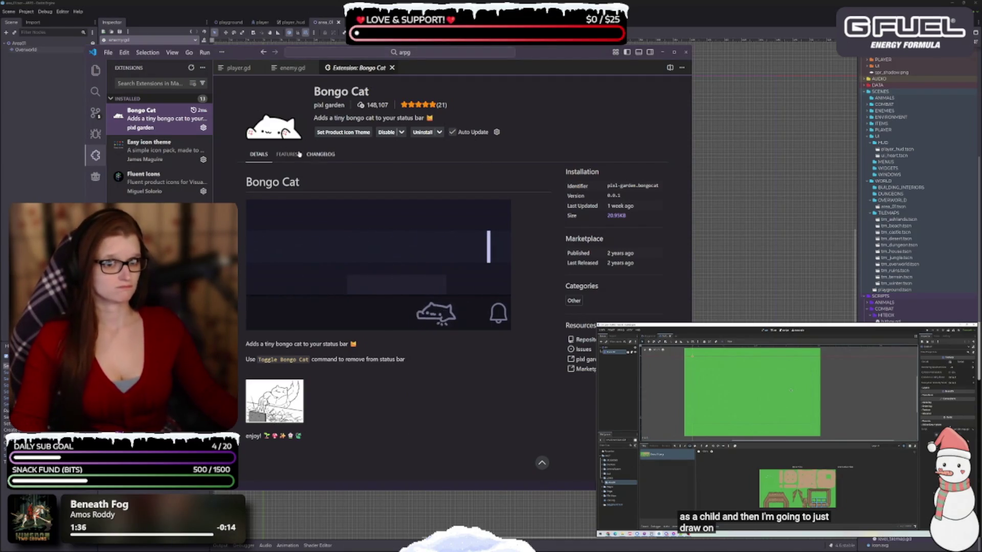
click(352, 133)
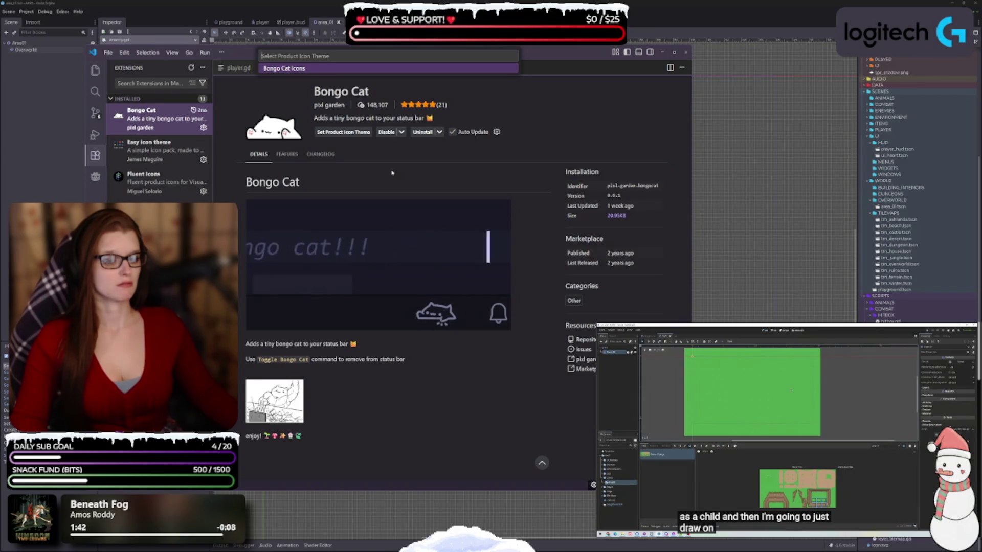
key(Return)
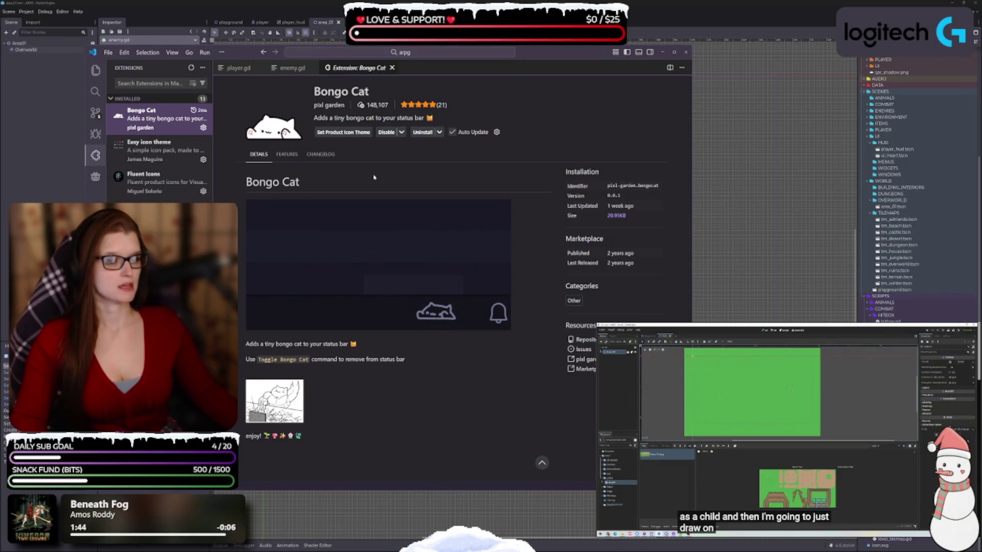
click(335, 132)
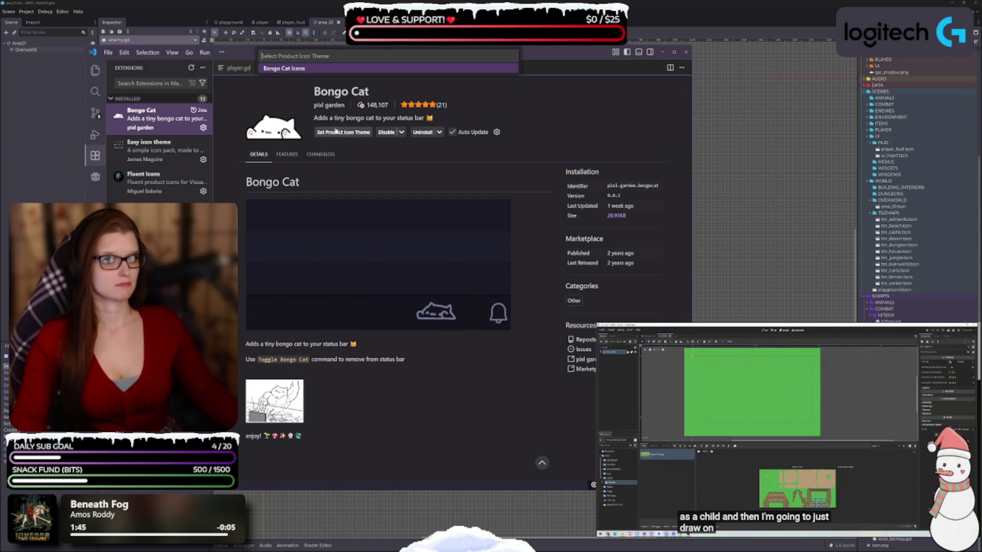
click(299, 70)
click(100, 71)
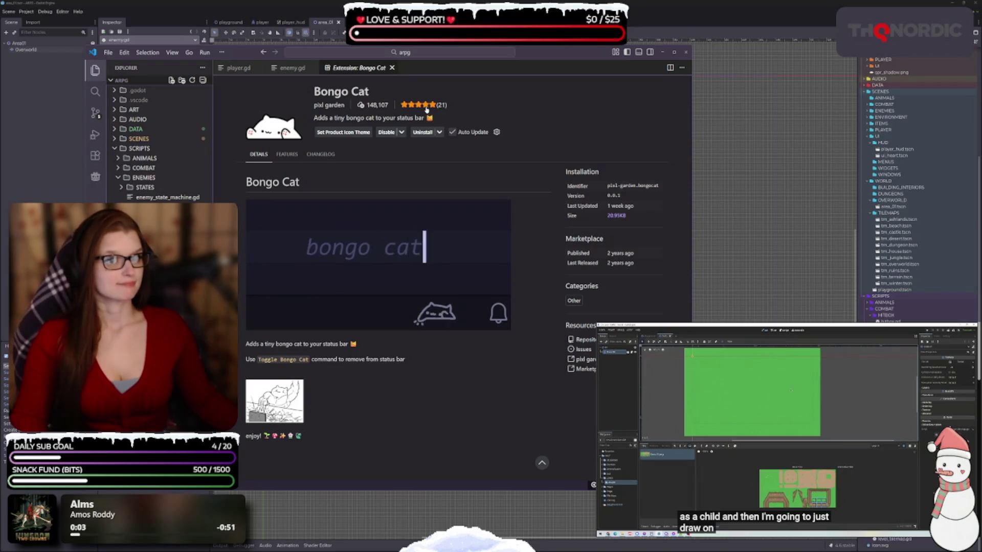
Close the Bongo Cat extension page, toggle the Explorer sidebar, and narrow it slightly.
click(392, 68)
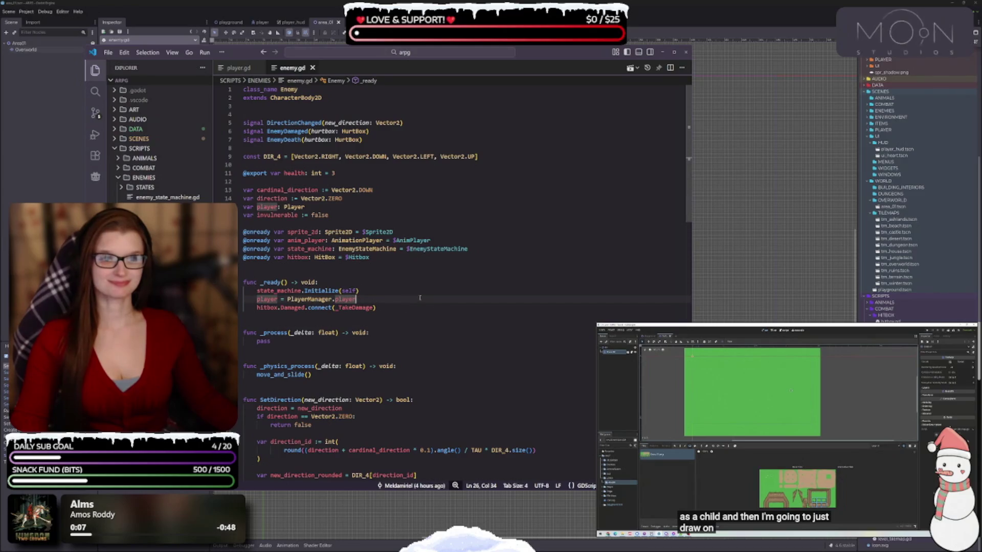
click(204, 70)
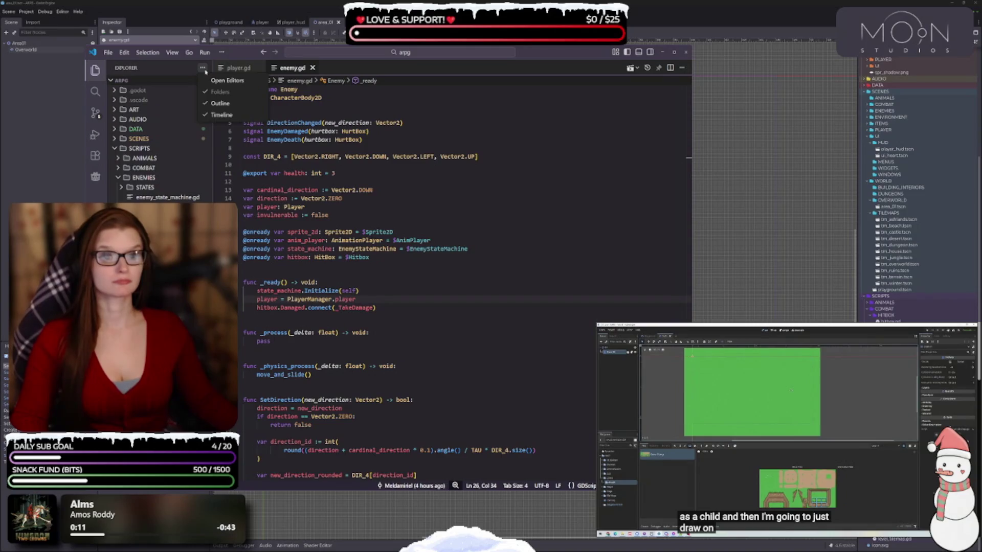
click(205, 72)
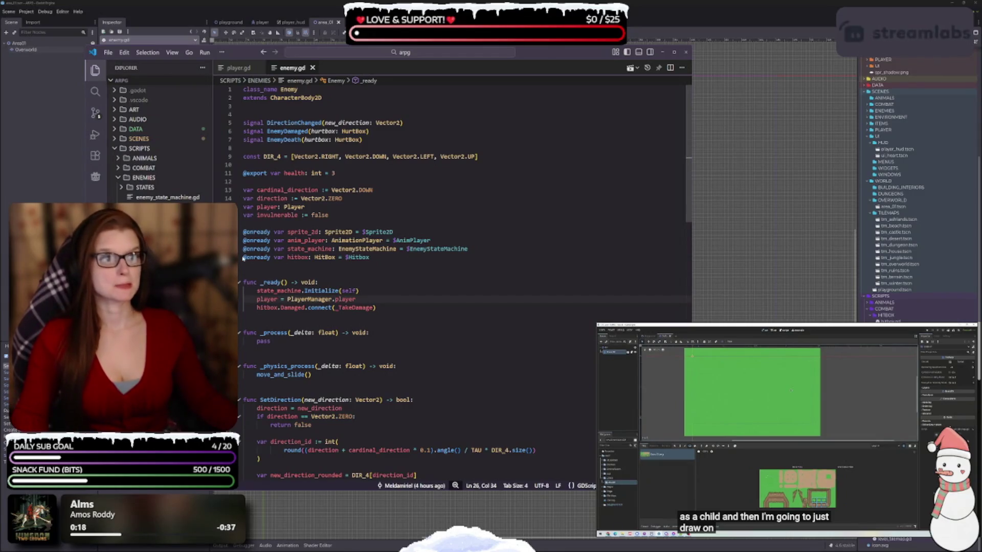
click(95, 71)
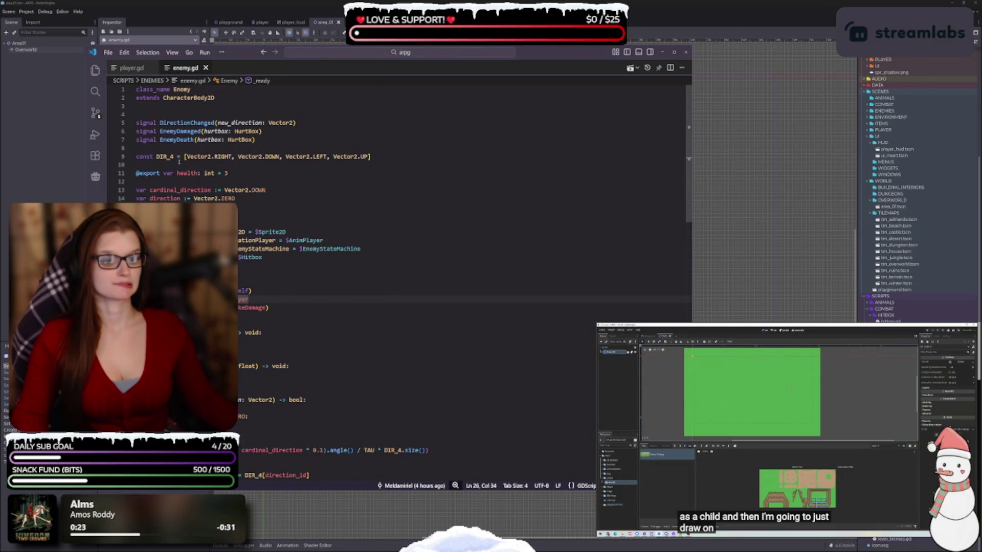
click(95, 71)
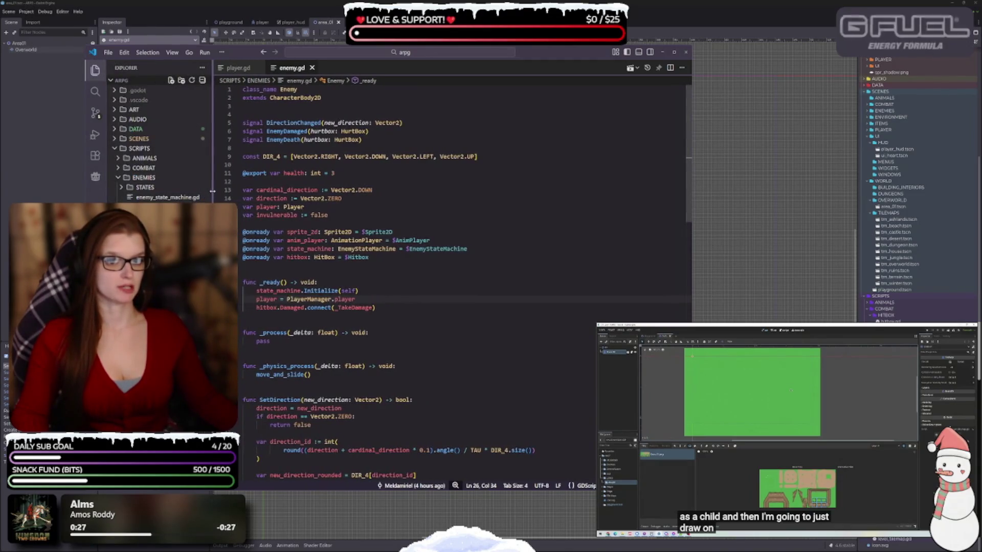
drag(214, 191, 211, 191)
Zoom VS Code out one step, move its window right, and bring Godot forward.
click(470, 258)
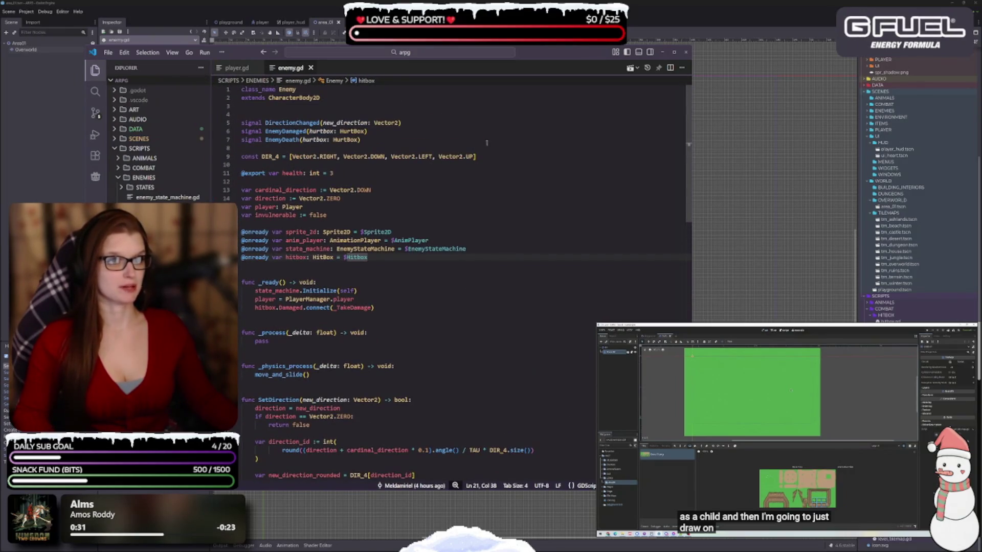
drag(562, 51, 540, 34)
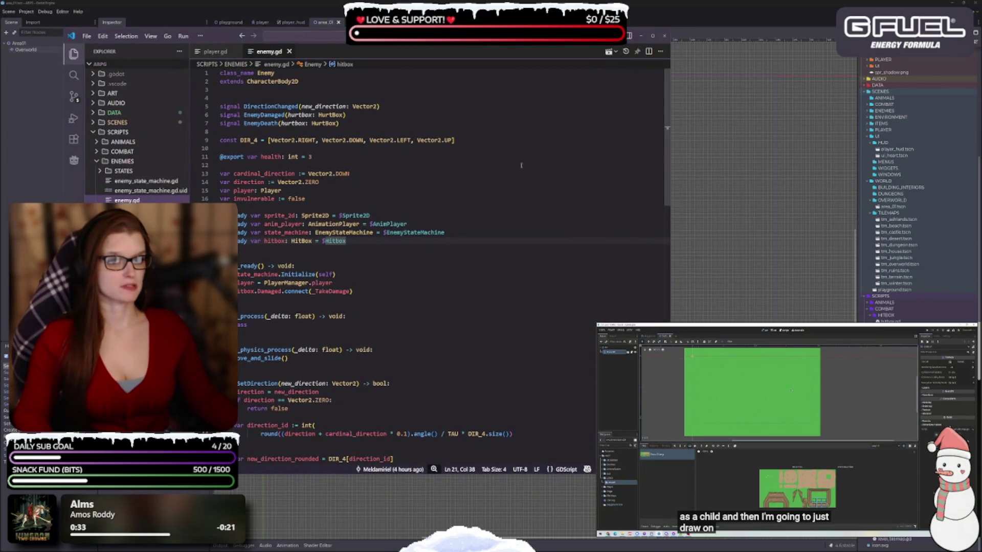
click(427, 285)
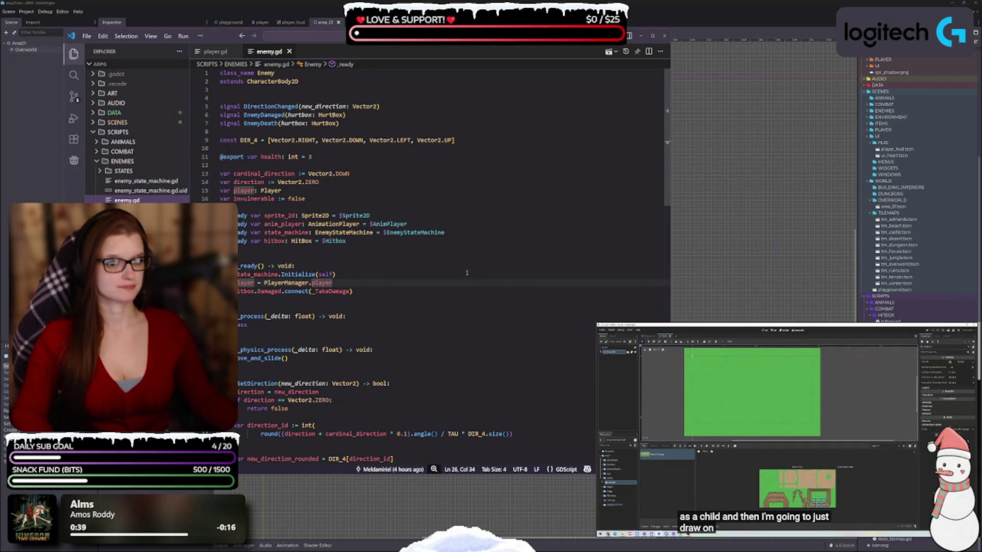
key(ctrl+minus)
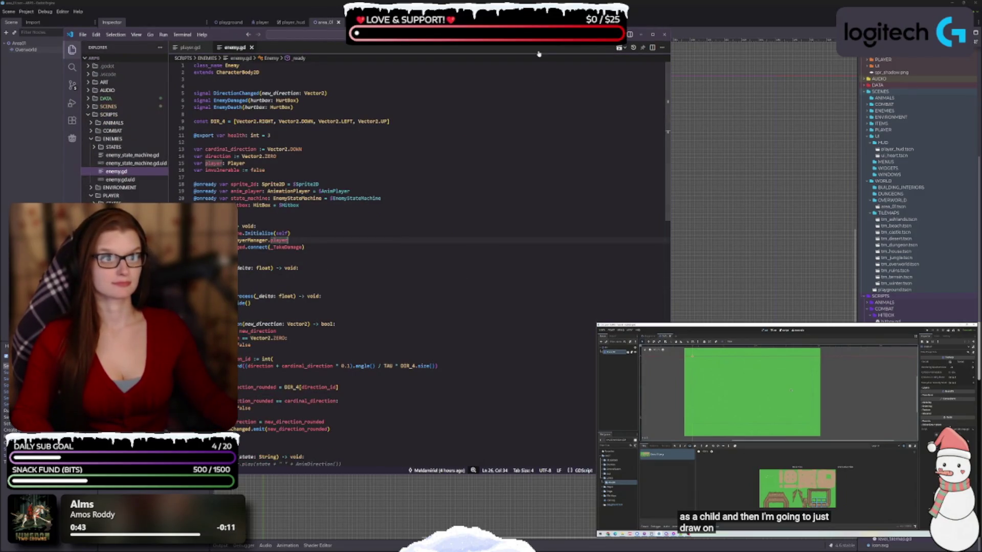
mouse_move(543, 39)
mouse_down()
mouse_move(627, 40)
mouse_move(618, 42)
mouse_up()
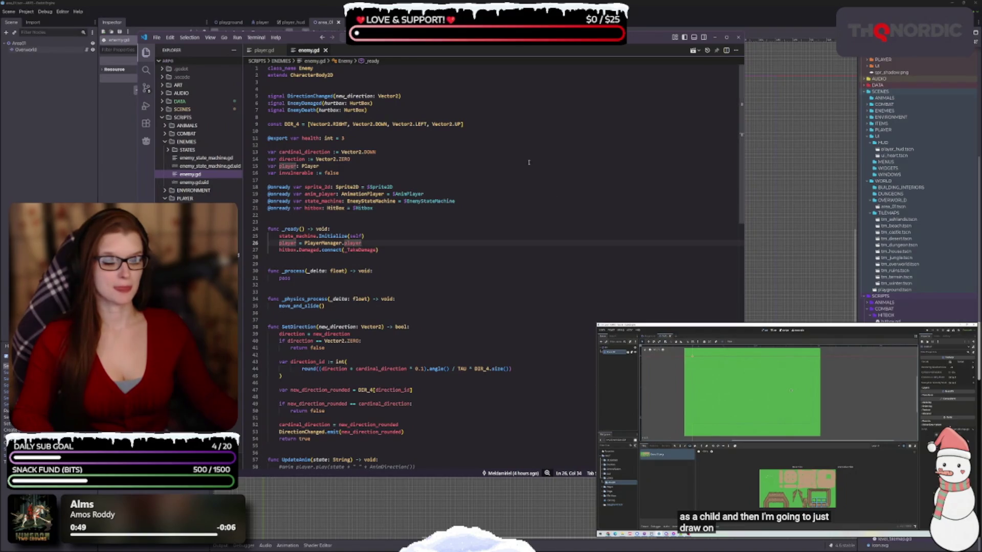
click(774, 227)
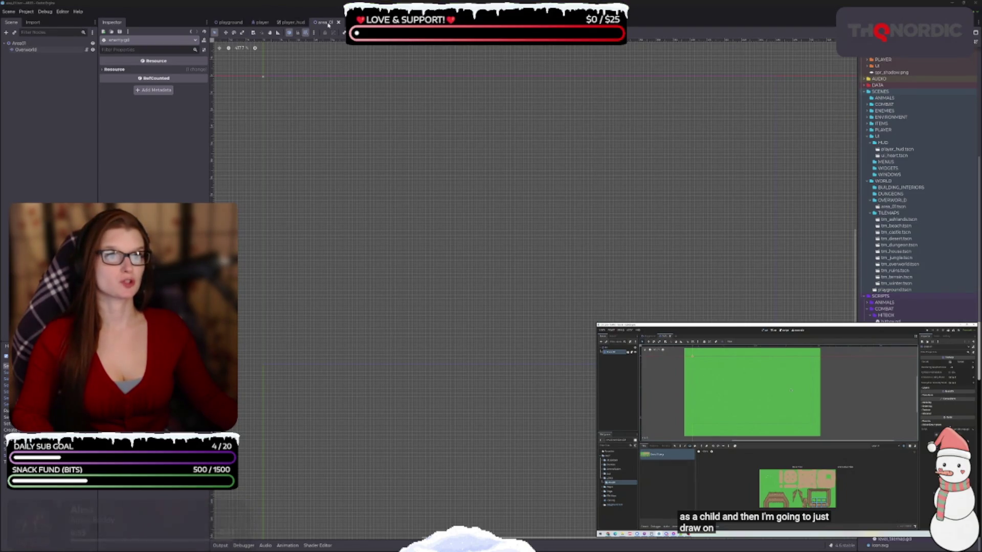
Select area_01's Overworld TileMapLayer and enlarge the TileMap panel, showing individual tiles.
click(291, 22)
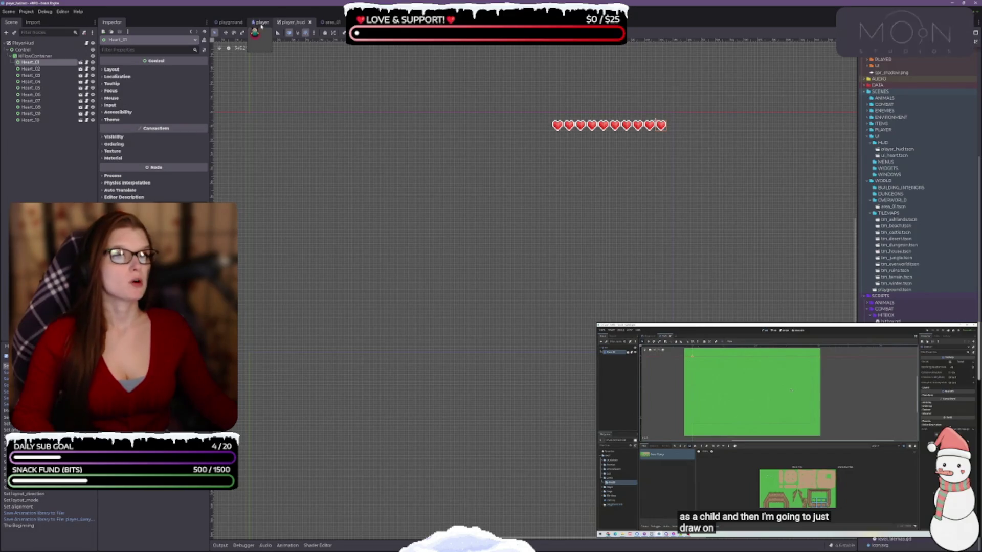
click(324, 22)
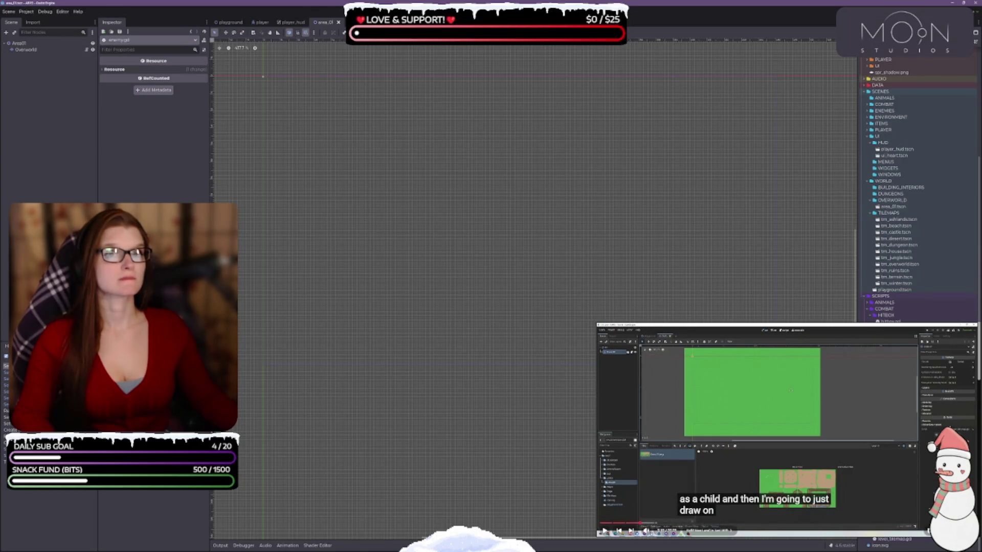
click(30, 50)
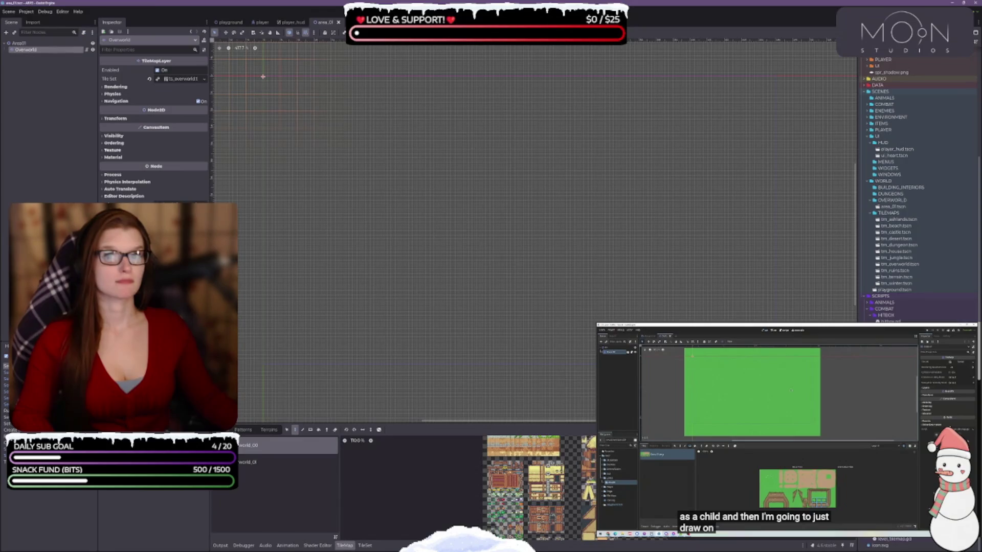
drag(399, 423, 400, 356)
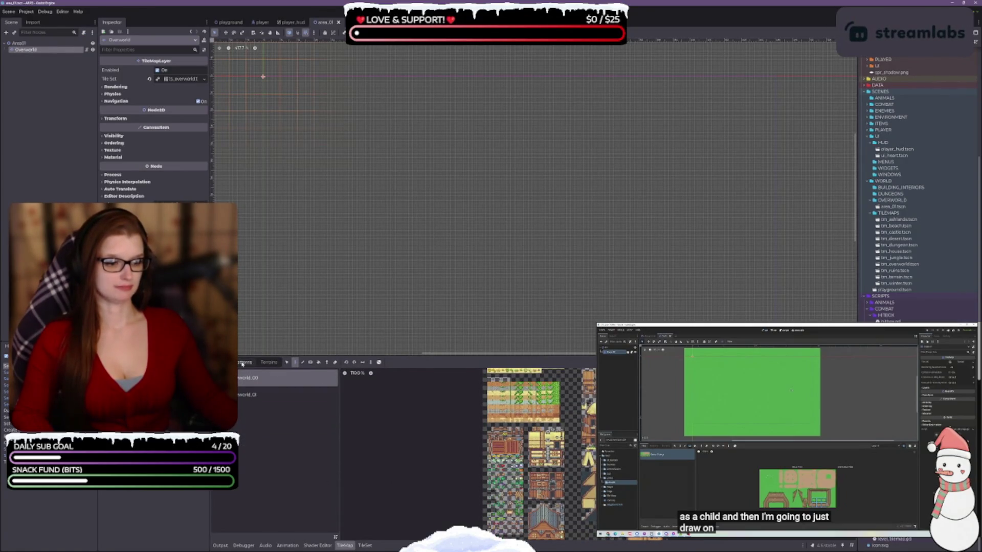
click(273, 362)
click(222, 362)
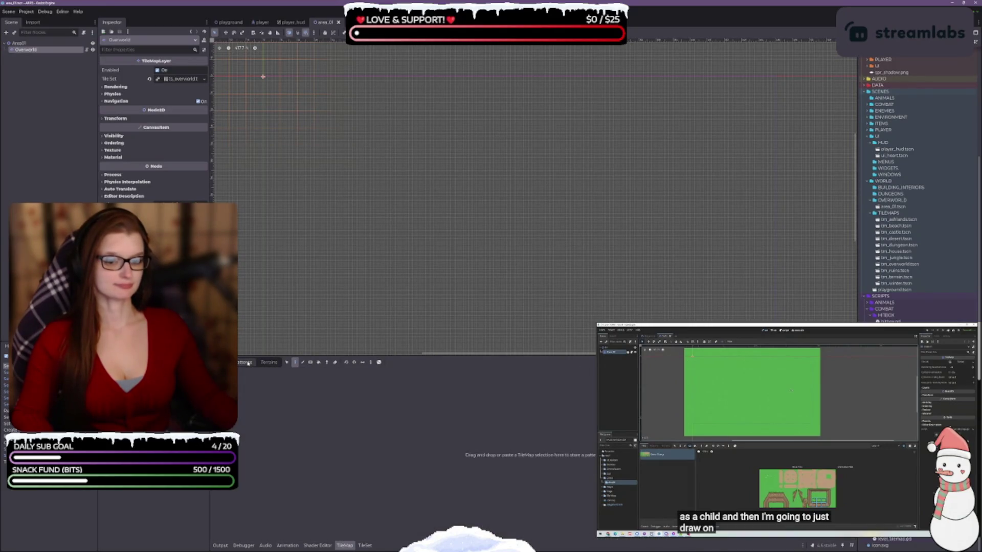
Browse the tile atlases, checking the trees-and-props source, then the farm and house source.
scroll(551, 437, up, 6)
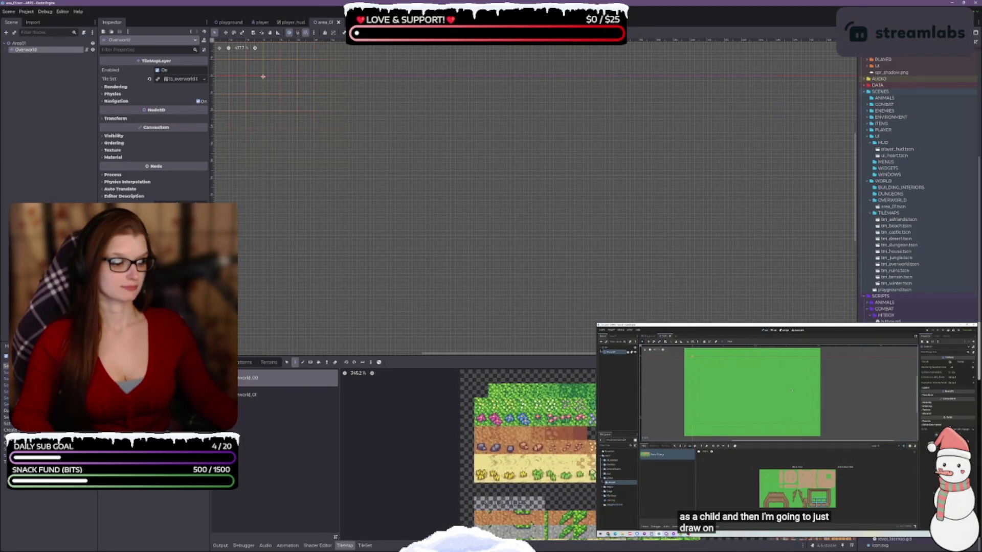
drag(551, 437, 477, 325)
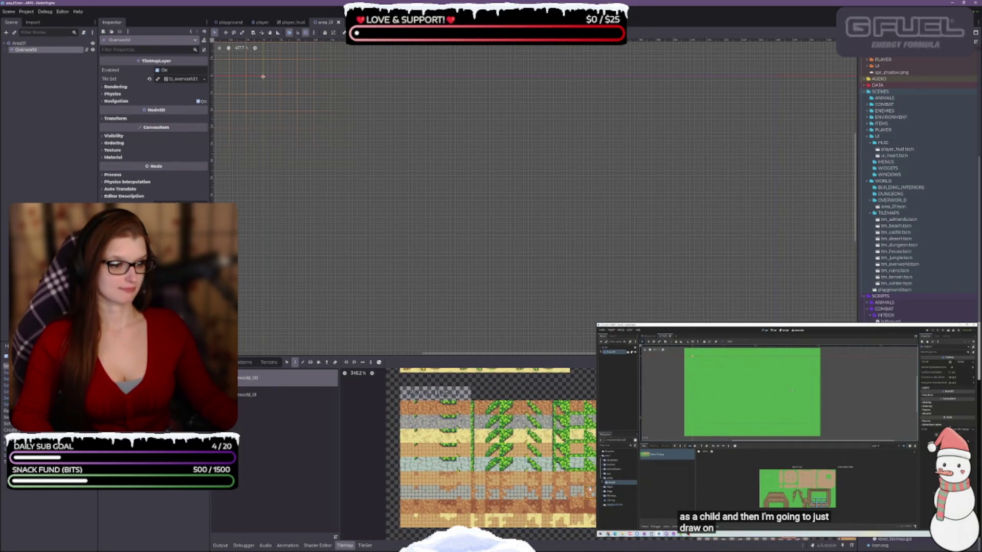
click(265, 398)
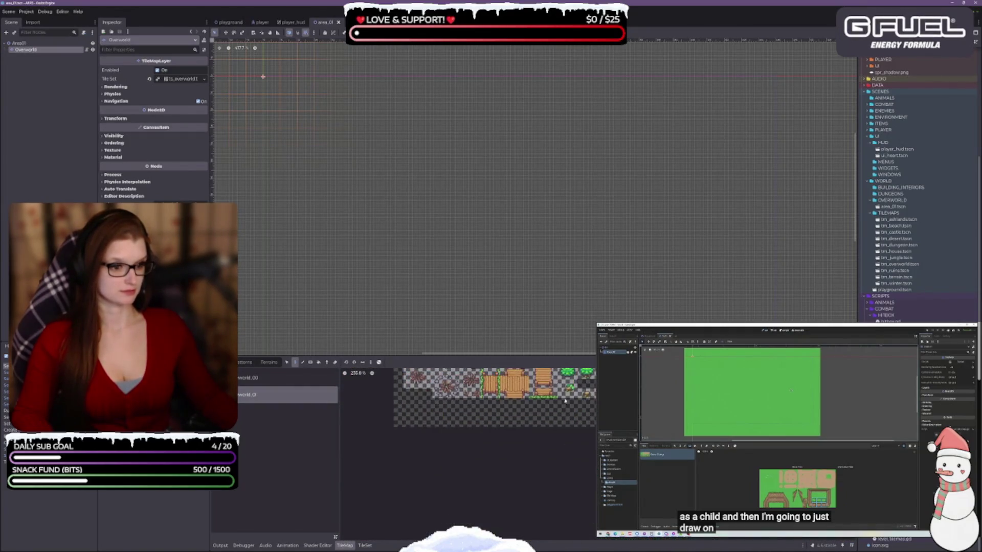
scroll(576, 114, up, 5)
scroll(426, 169, down, 2)
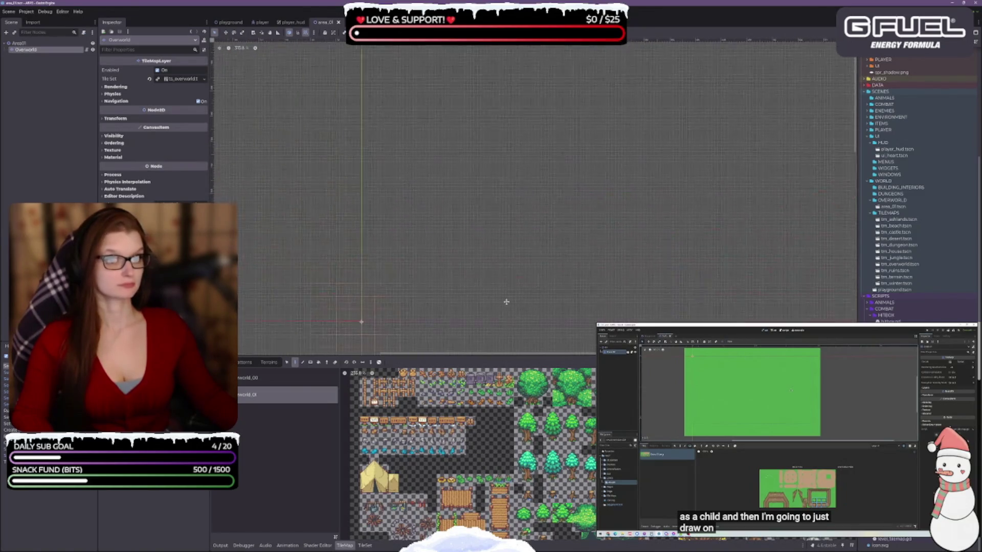
click(297, 378)
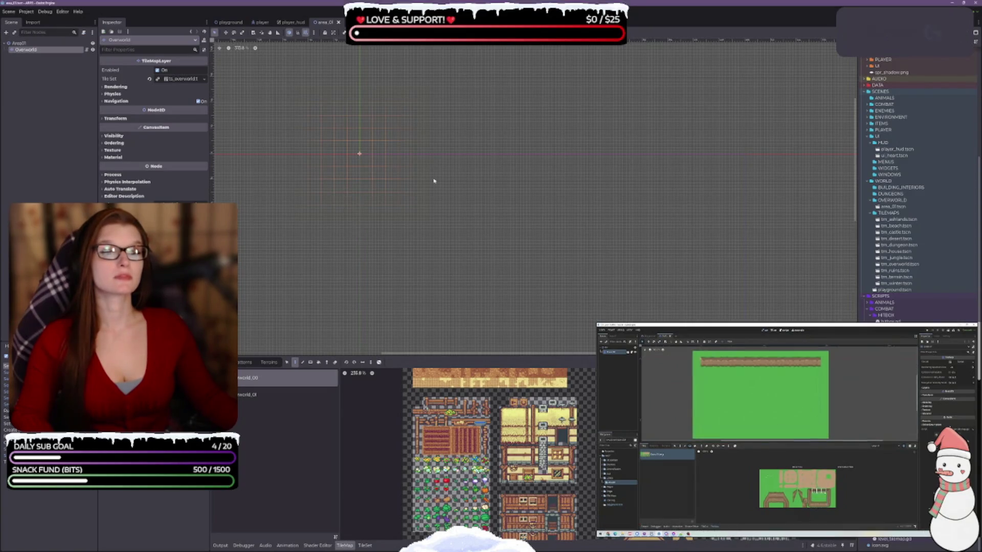
scroll(404, 148, down, 1)
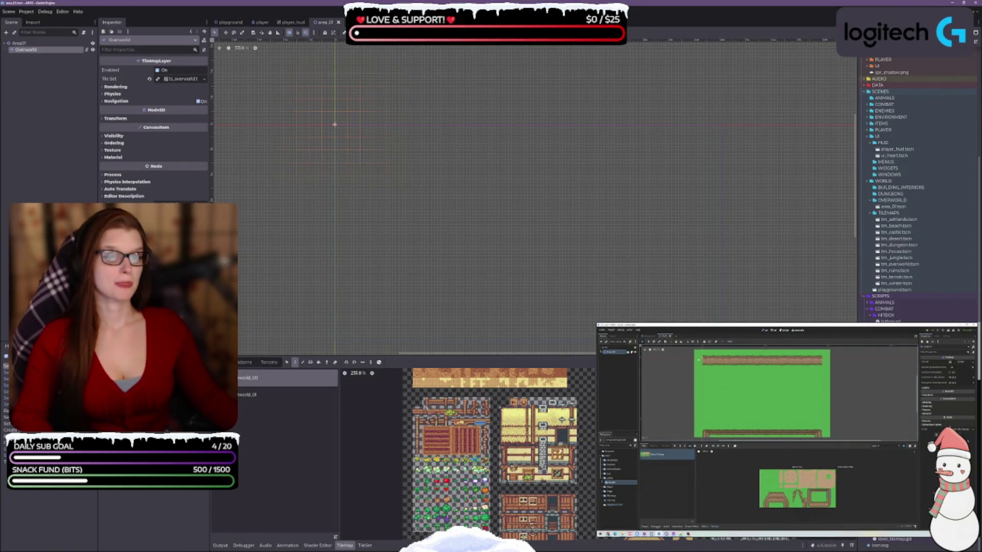
scroll(504, 455, up, 10)
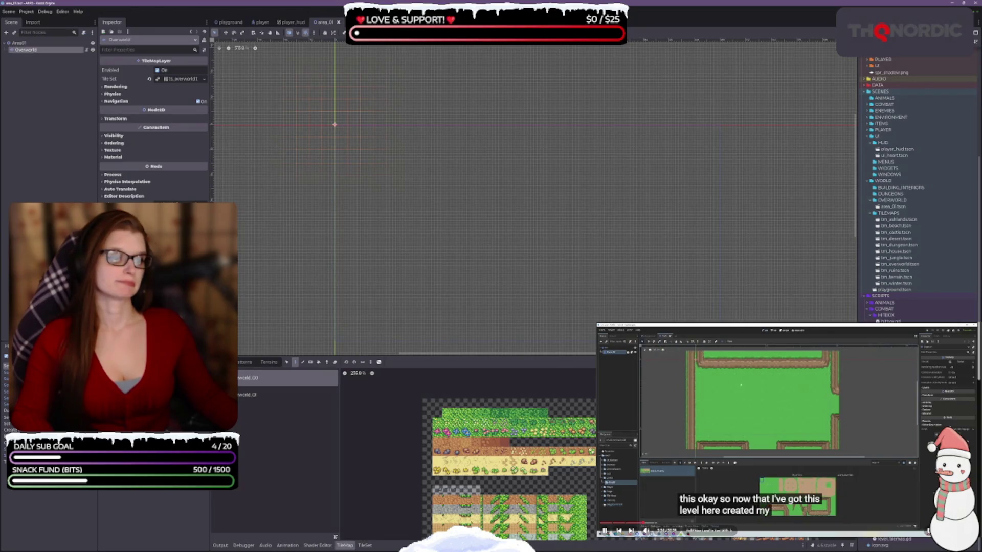
key(space)
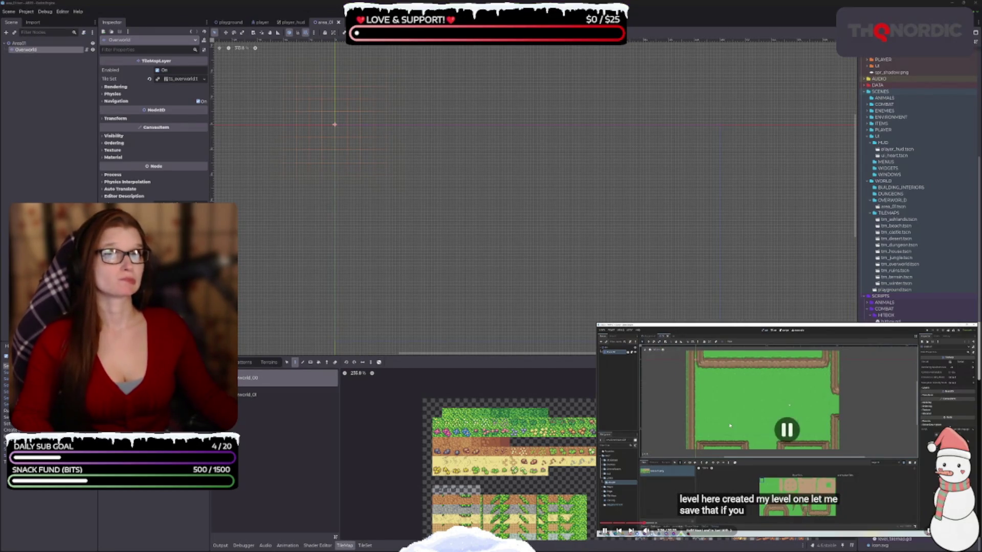
click(29, 51)
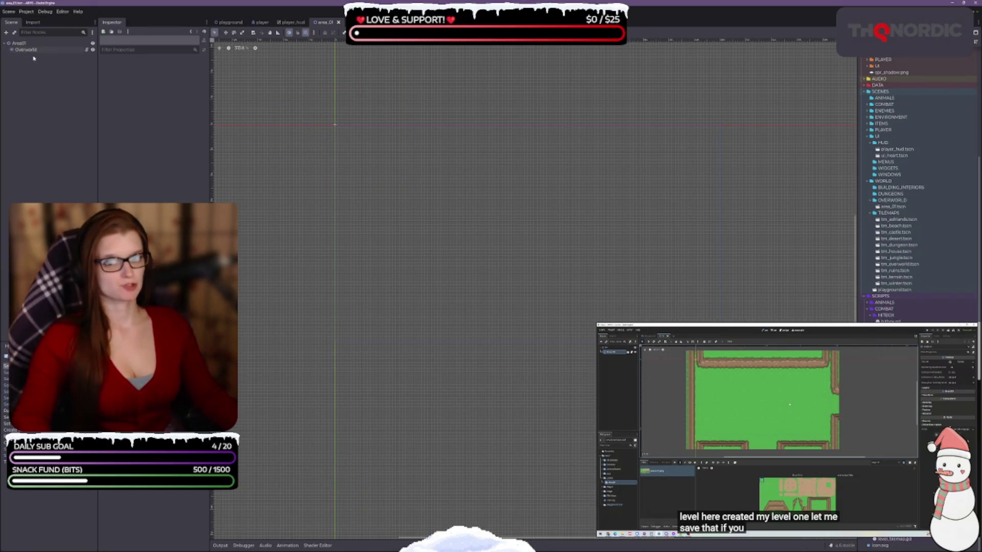
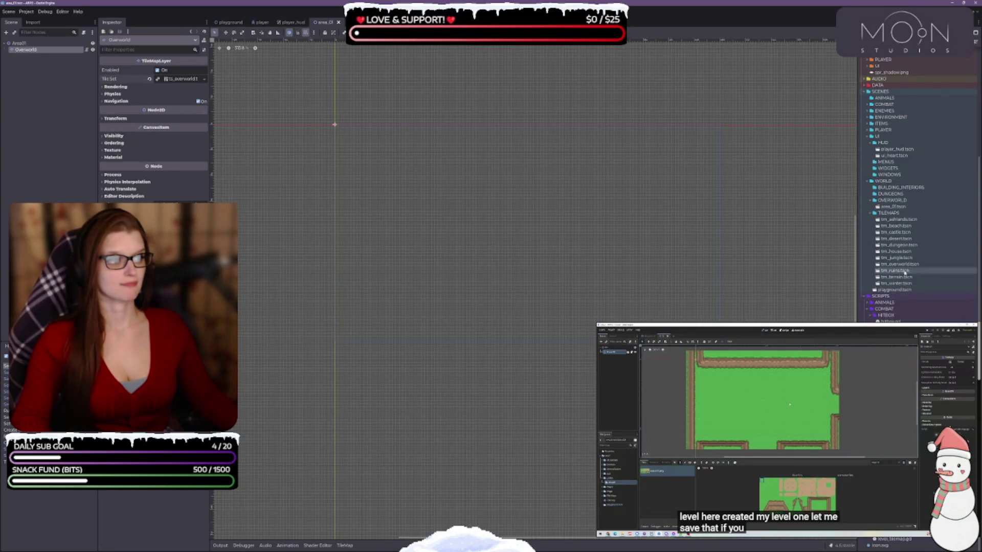
Assign ts_terrain.tres as the Overworld layer's Tile Set in place of tm_terrain.tscn.
click(911, 278)
mouse_move(911, 277)
mouse_down()
mouse_move(274, 124)
mouse_move(179, 80)
mouse_up()
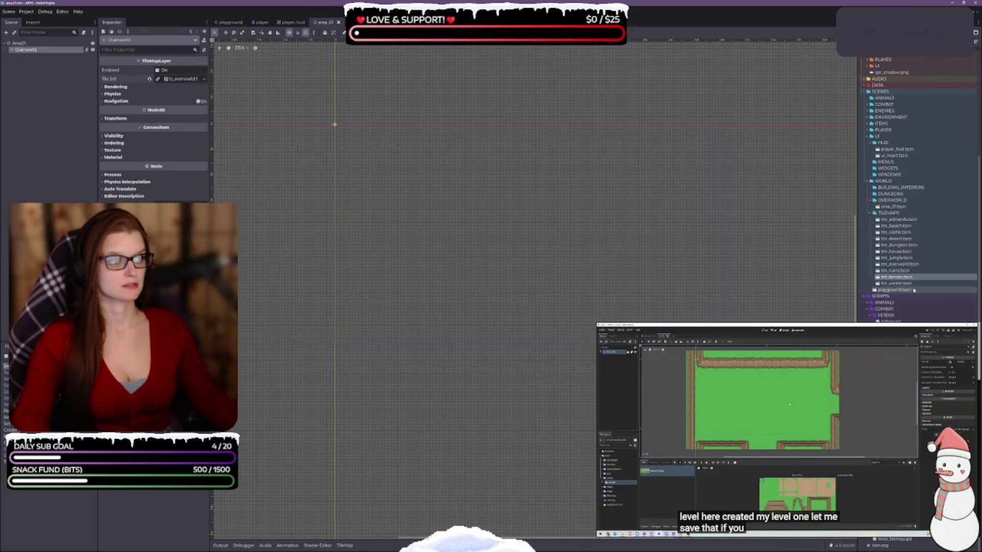
scroll(900, 77, up, 5)
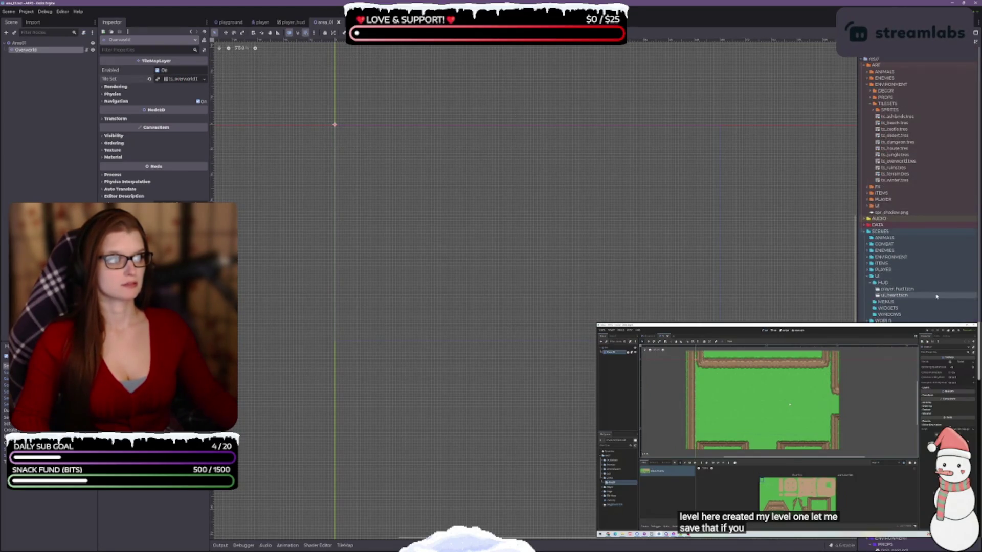
drag(898, 175, 244, 127)
drag(188, 82, 184, 79)
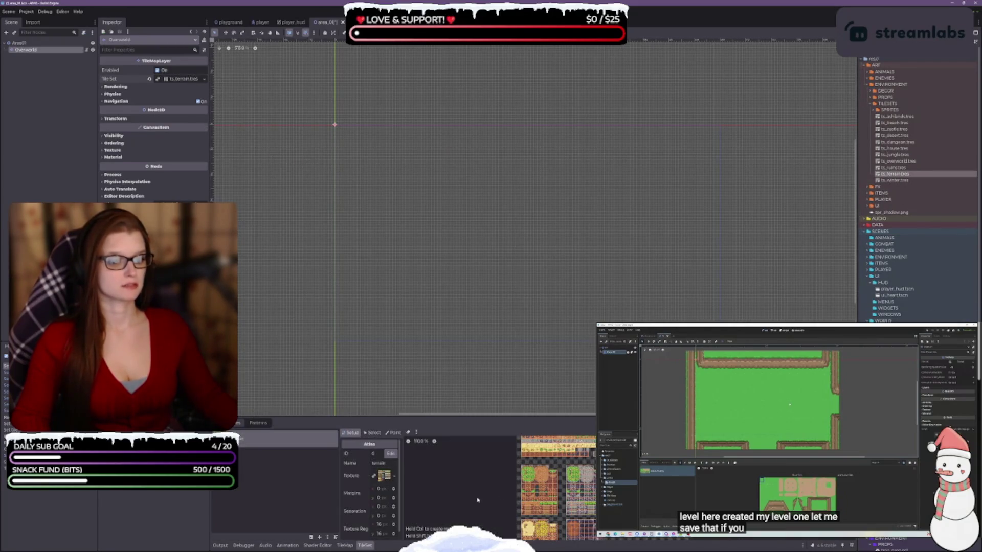
scroll(469, 500, up, 2)
scroll(469, 500, down, 3)
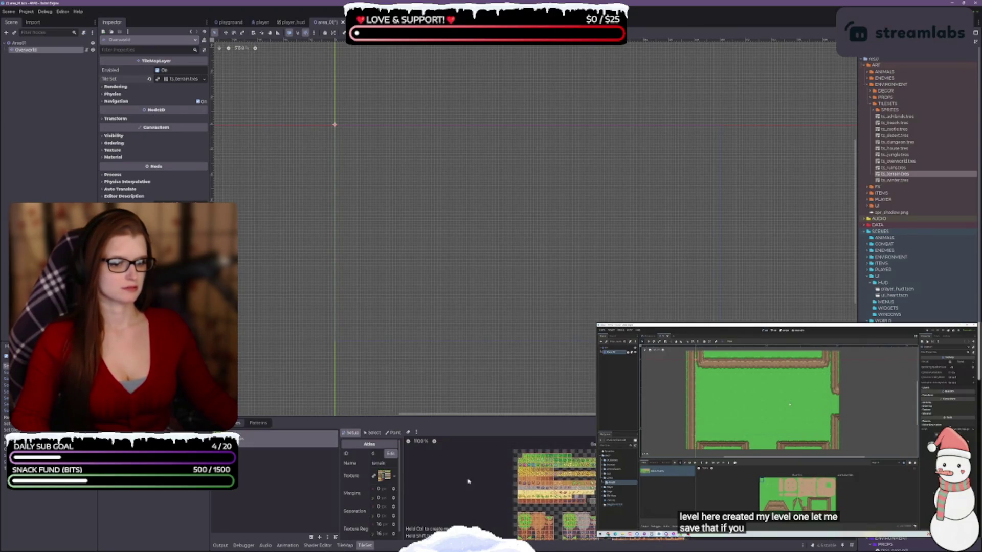
Browse the new tile set's patterns, tile atlas and terrains in the TileMap palette.
click(258, 423)
click(243, 424)
click(344, 545)
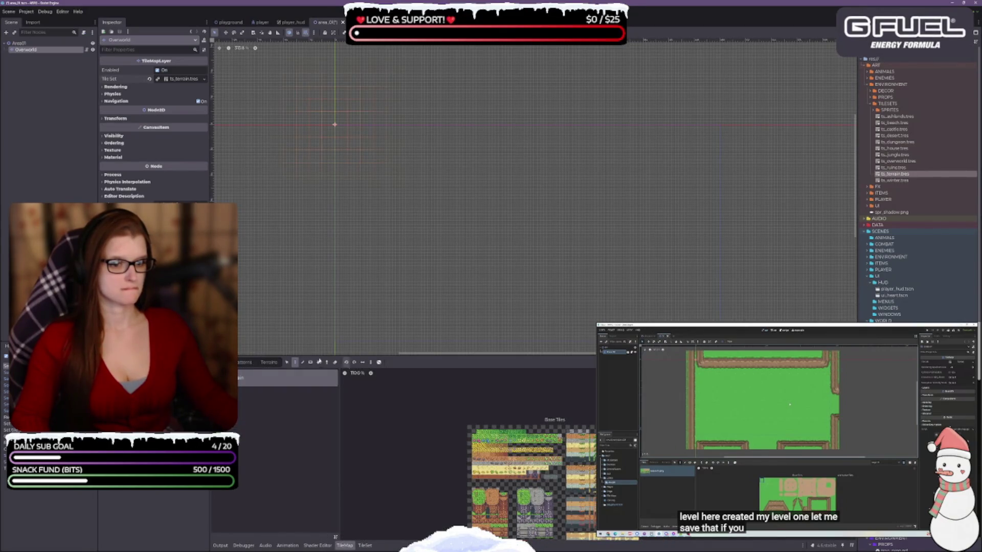
click(245, 362)
click(269, 362)
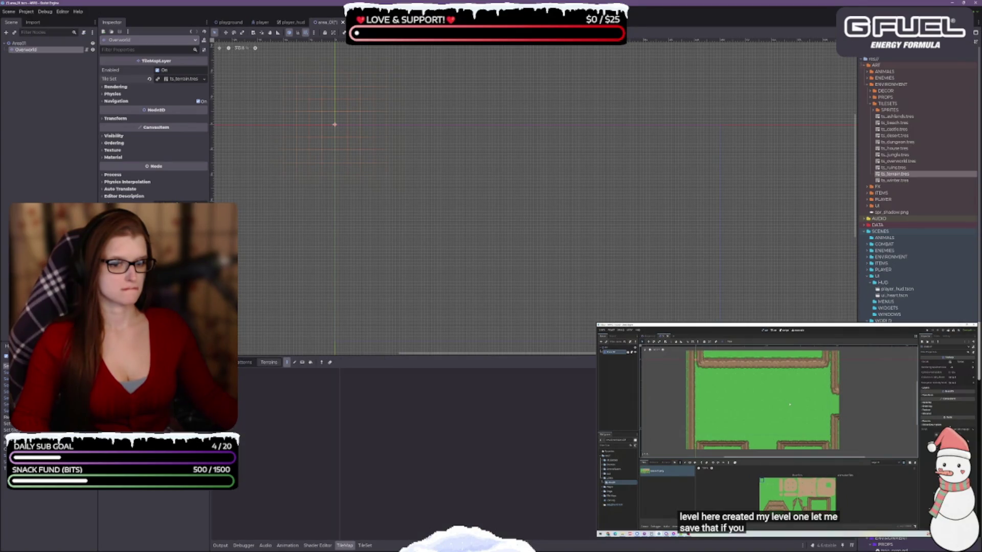
click(225, 362)
Enlarge the tile palette, recheck the terrains list, and bring up the TileSet atlas settings.
scroll(574, 496, up, 5)
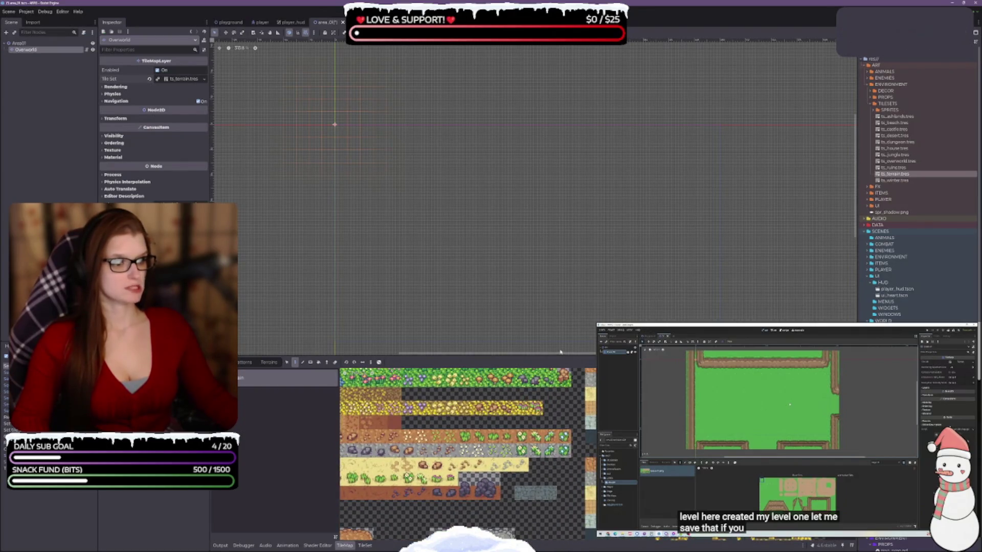
drag(560, 352, 560, 170)
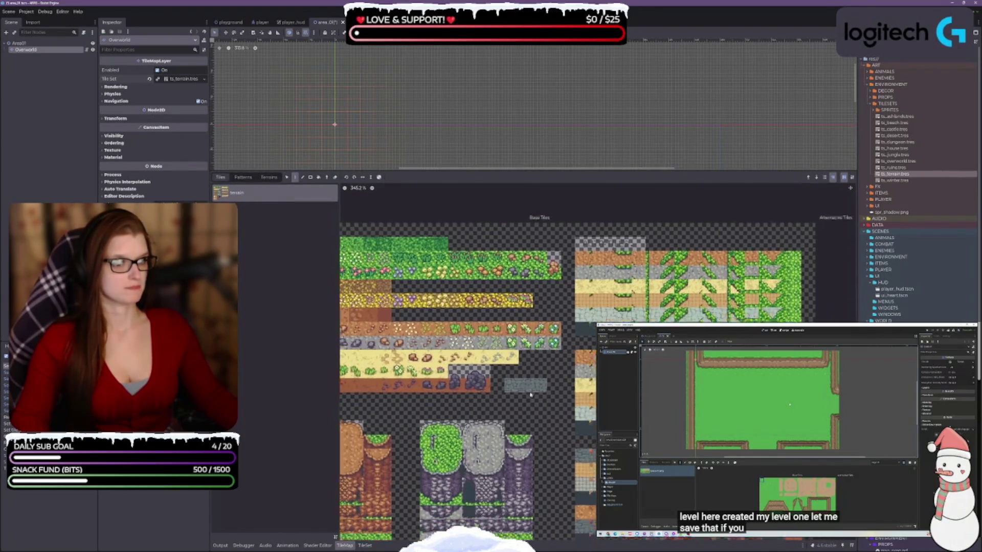
click(242, 176)
click(268, 178)
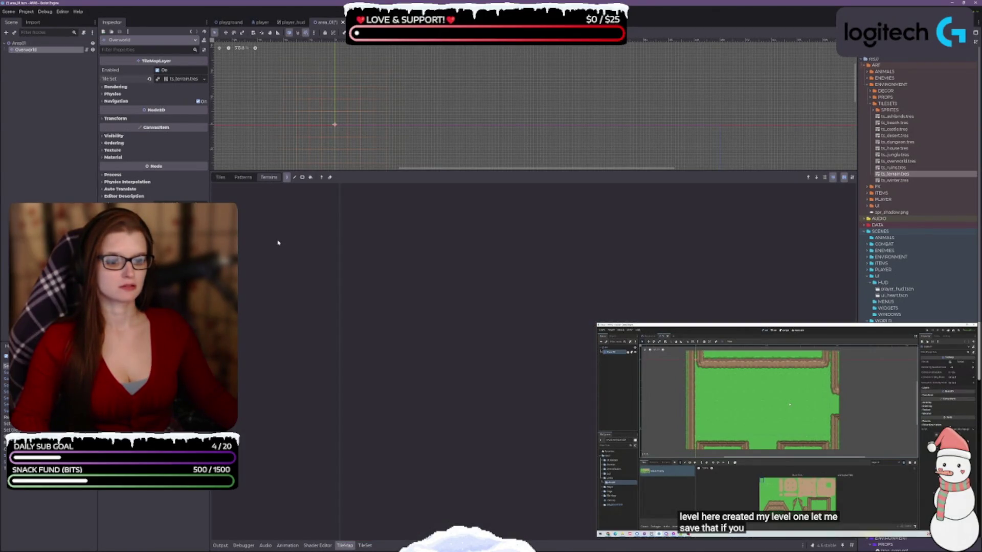
click(372, 546)
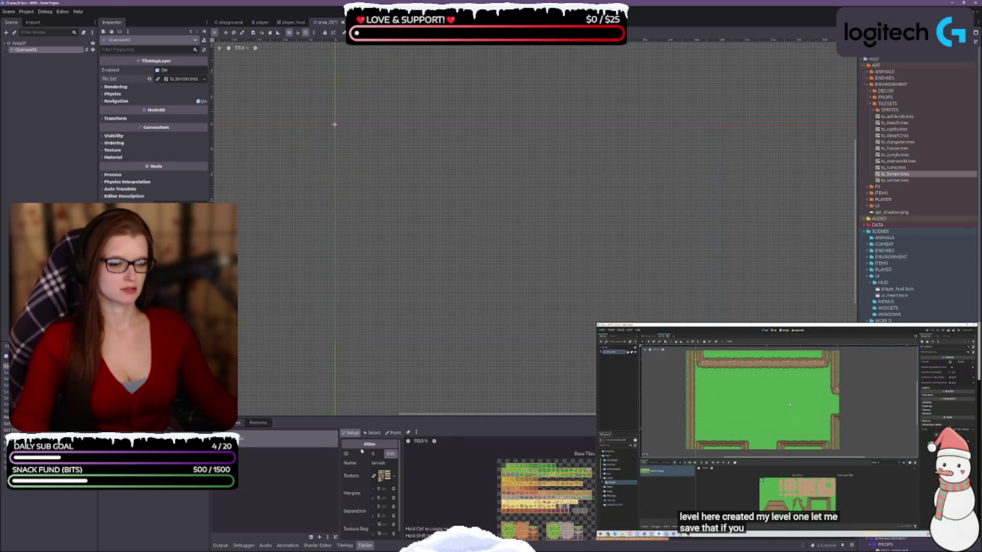
Enlarge the TileSet editor, widen its properties column, and review the Setup, Select and Paint tabs.
drag(360, 416, 347, 341)
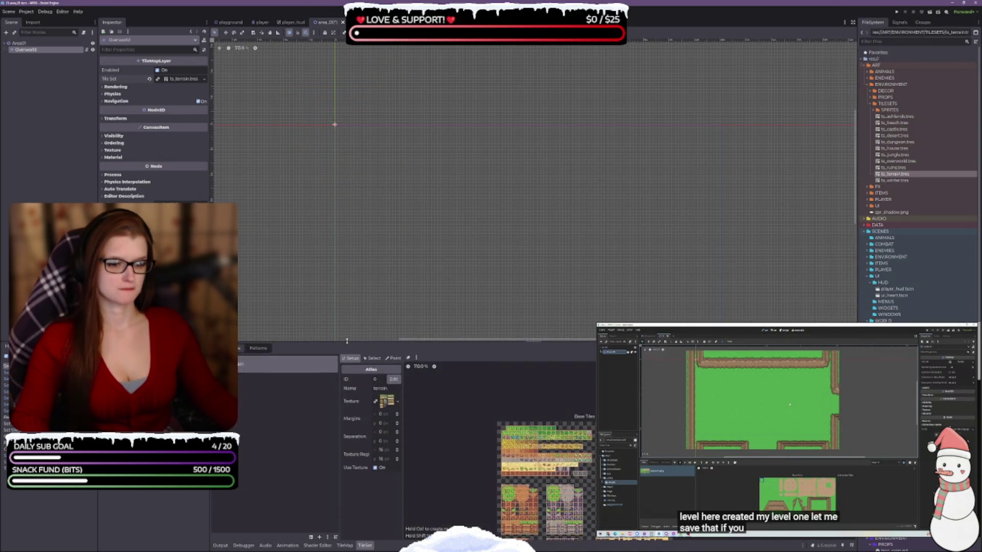
drag(404, 410, 449, 414)
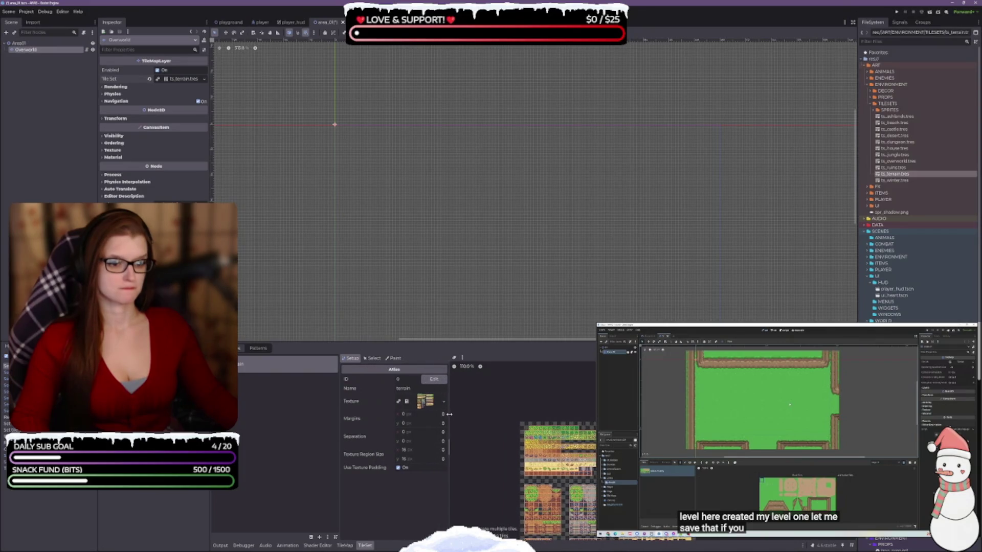
click(394, 359)
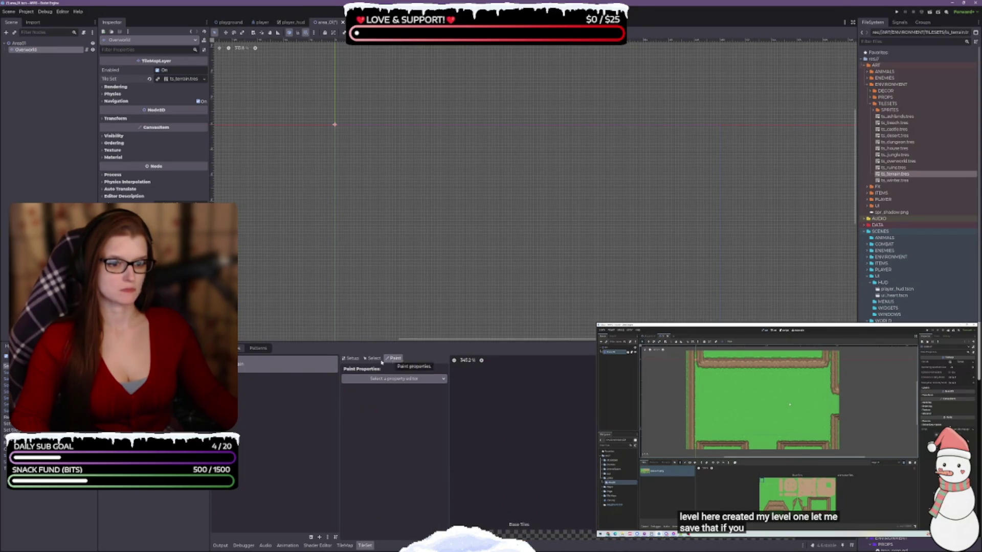
click(361, 361)
click(351, 359)
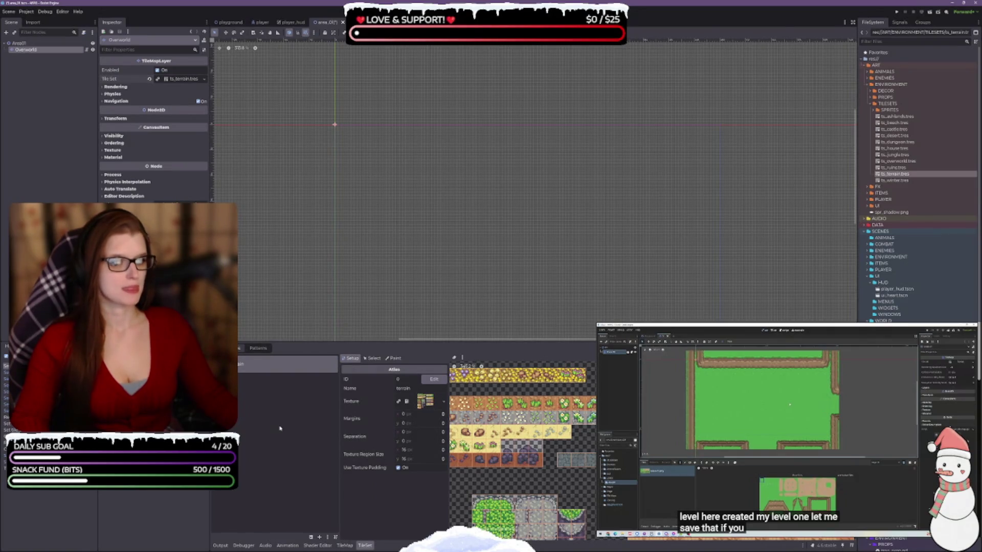
Bring up the TileMap tile palette, give the canvas more room, and switch to the playground scene.
click(363, 545)
click(362, 546)
click(345, 545)
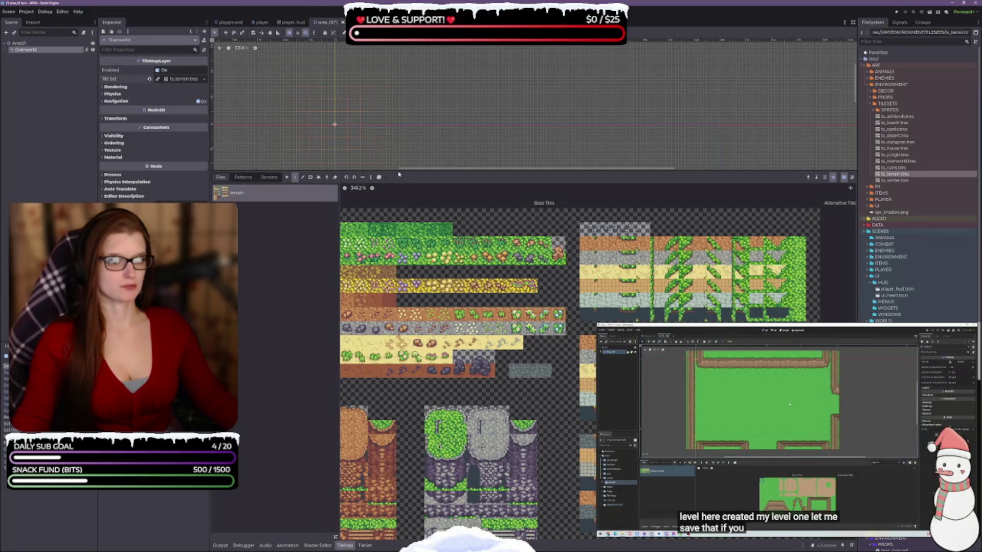
mouse_move(396, 170)
mouse_down()
mouse_move(396, 301)
mouse_move(396, 271)
mouse_up()
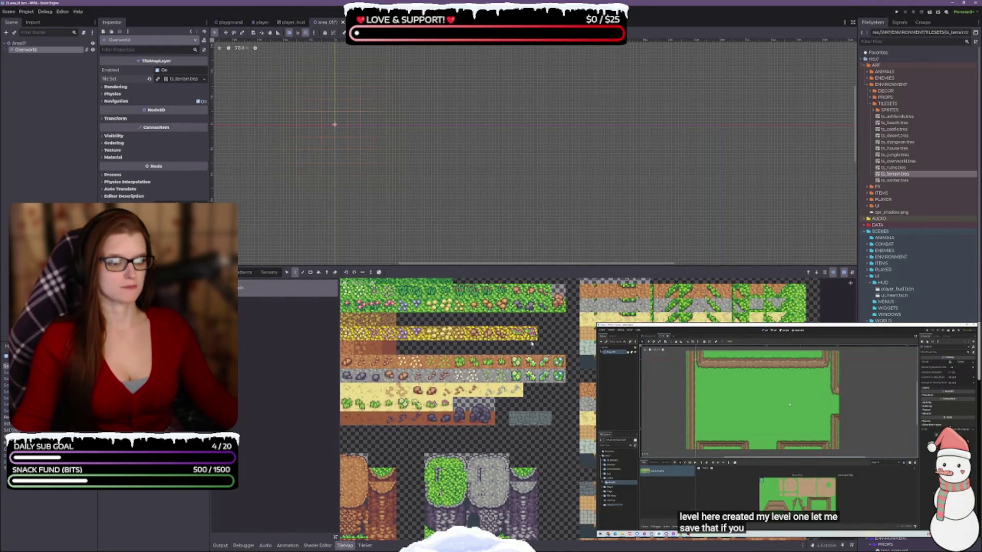
scroll(532, 343, up, 5)
scroll(437, 506, down, 3)
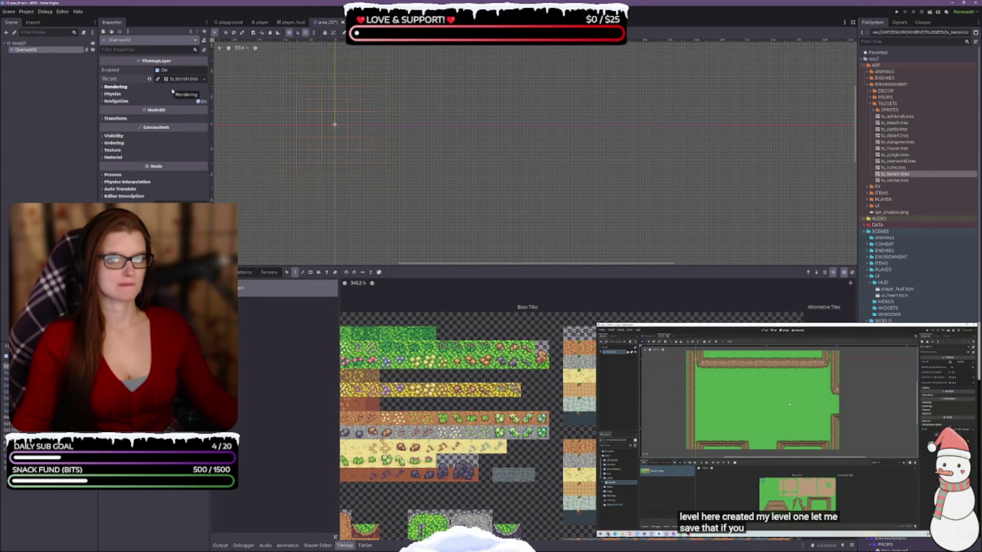
key(ctrl+Tab)
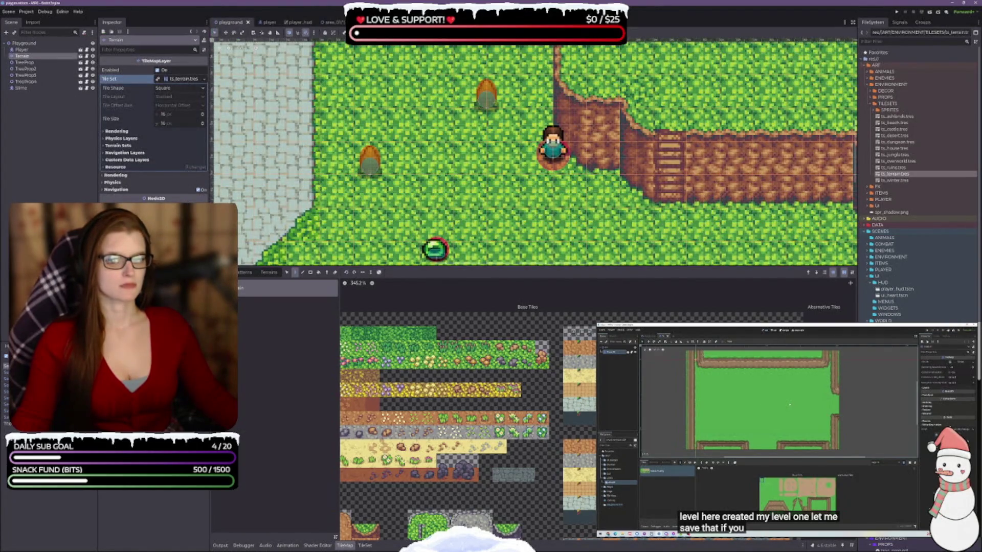
Check the playground's terrains and tile atlas, then return to the area_01 scene.
click(270, 273)
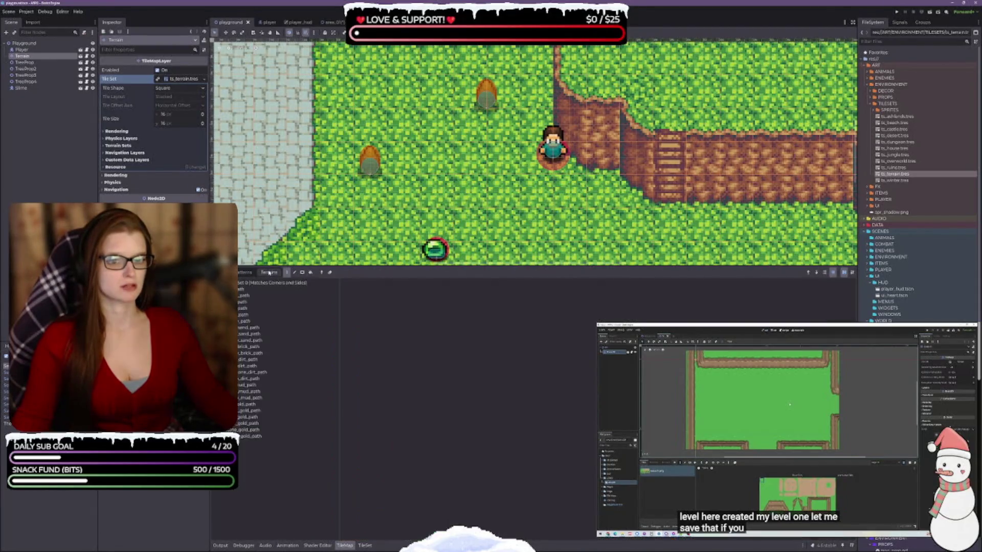
click(227, 273)
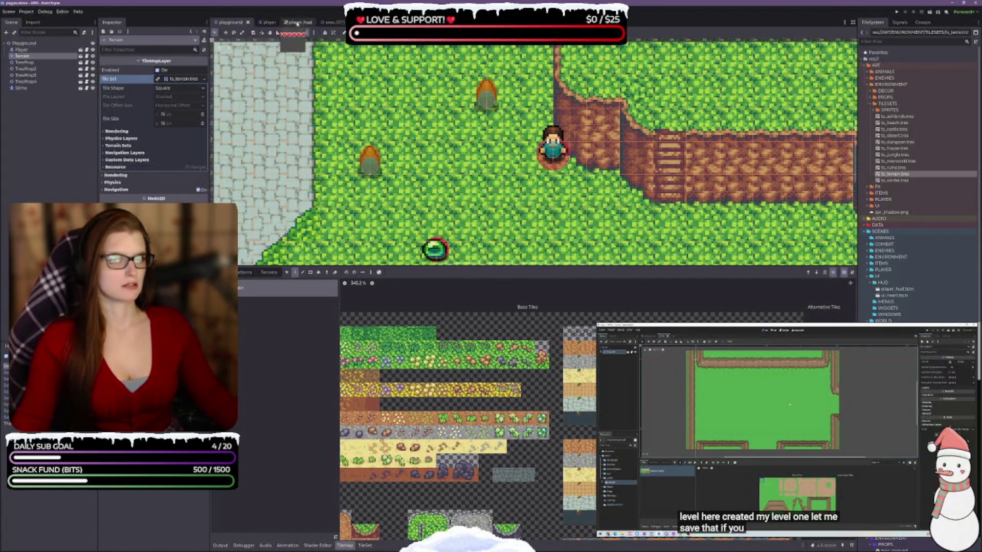
click(330, 22)
Rename the Overworld layer to Terrain and save the scene.
double_click(28, 50)
text(Terrain)
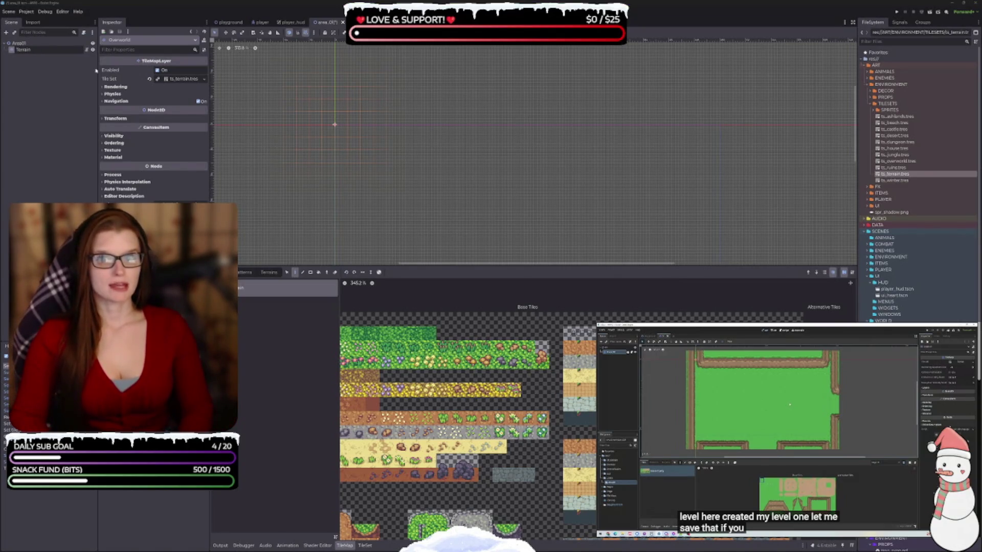
key(Return)
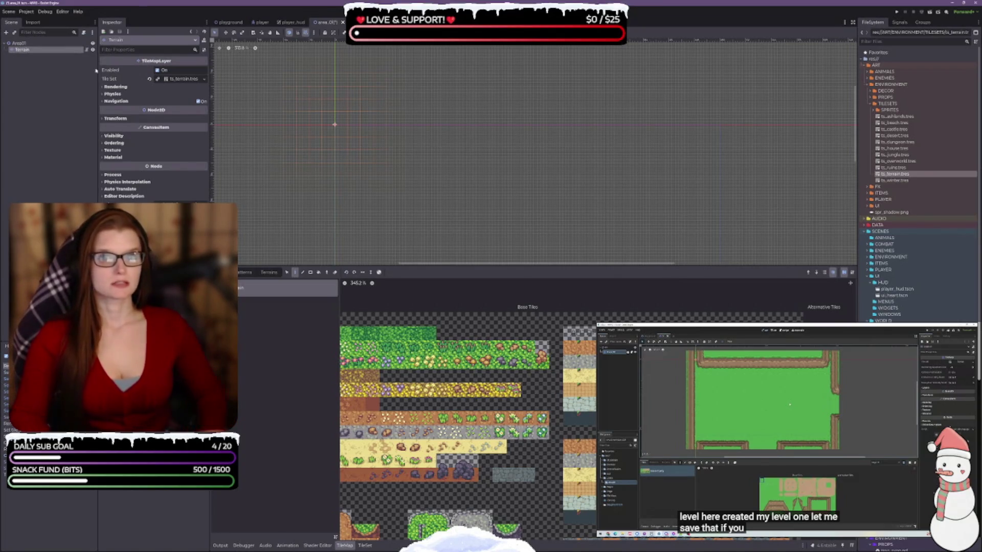
key(ctrl+s)
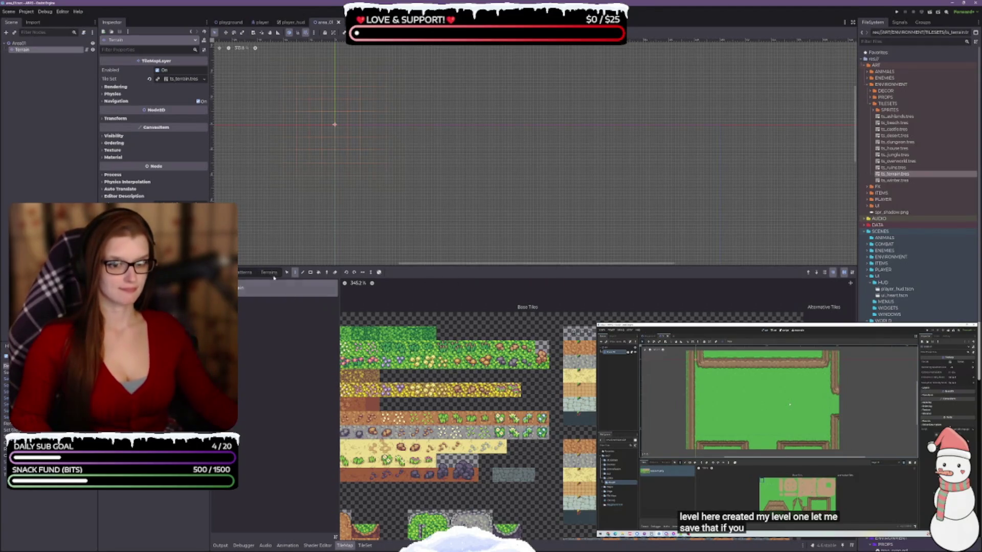
Look at the path terrain sets, shrink the tile panel, and return to individual tiles.
click(269, 272)
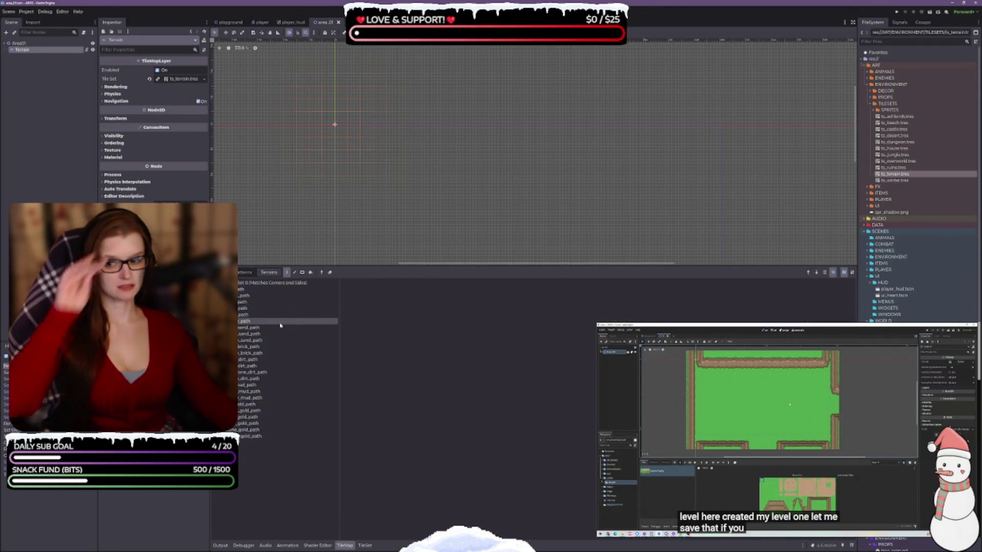
click(257, 289)
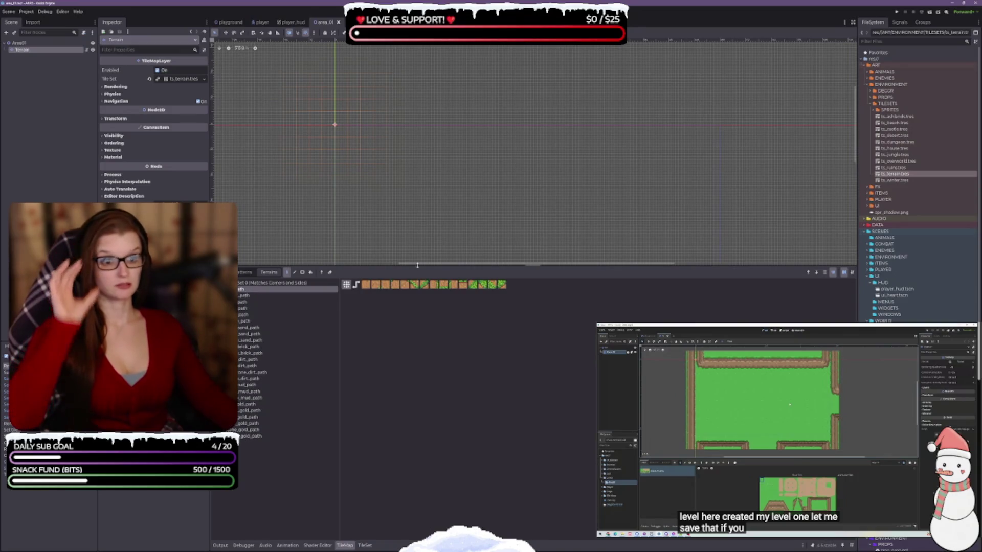
drag(421, 266, 428, 459)
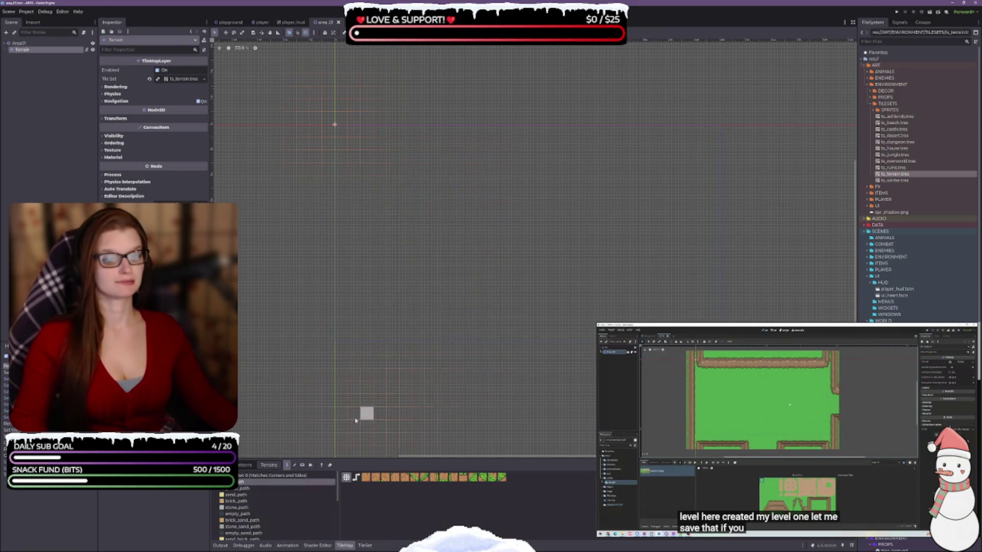
click(221, 464)
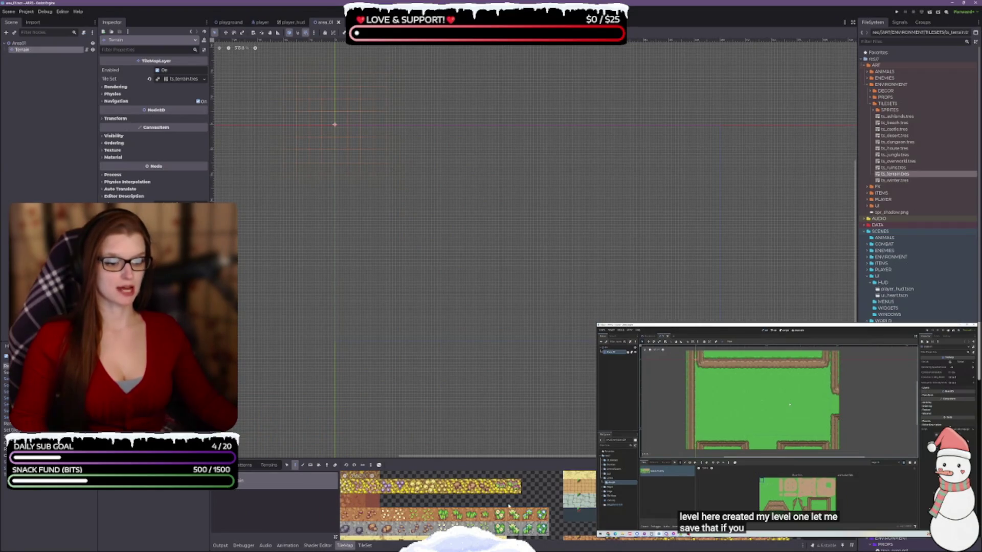
Enlarge the tile panel and paint a large grass rectangle out from the scene origin.
scroll(510, 507, up, 3)
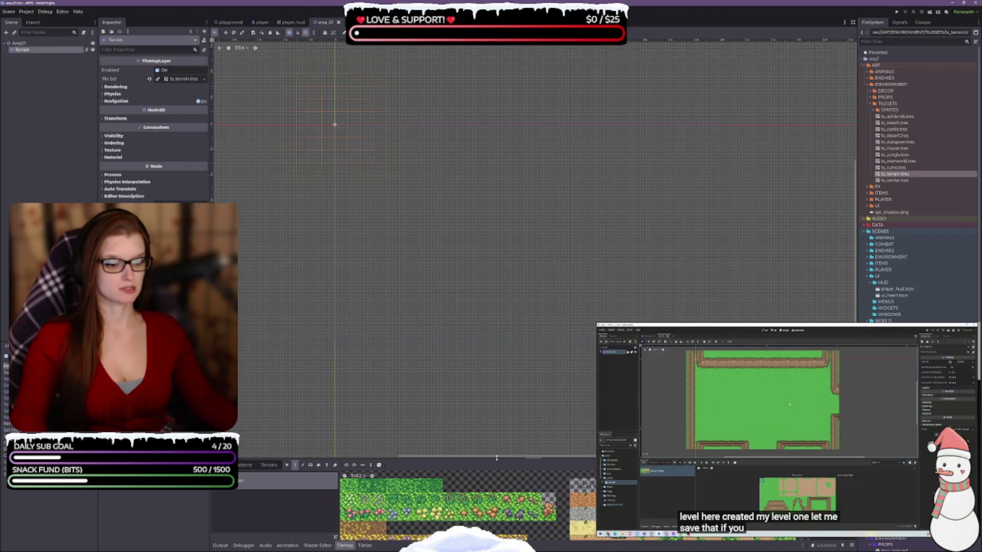
drag(491, 458, 488, 384)
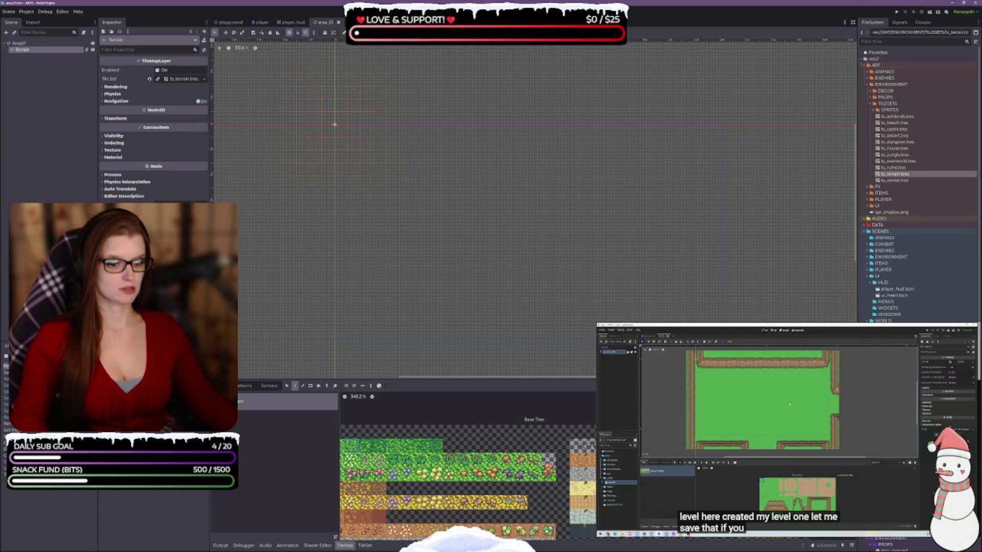
scroll(379, 460, up, 2)
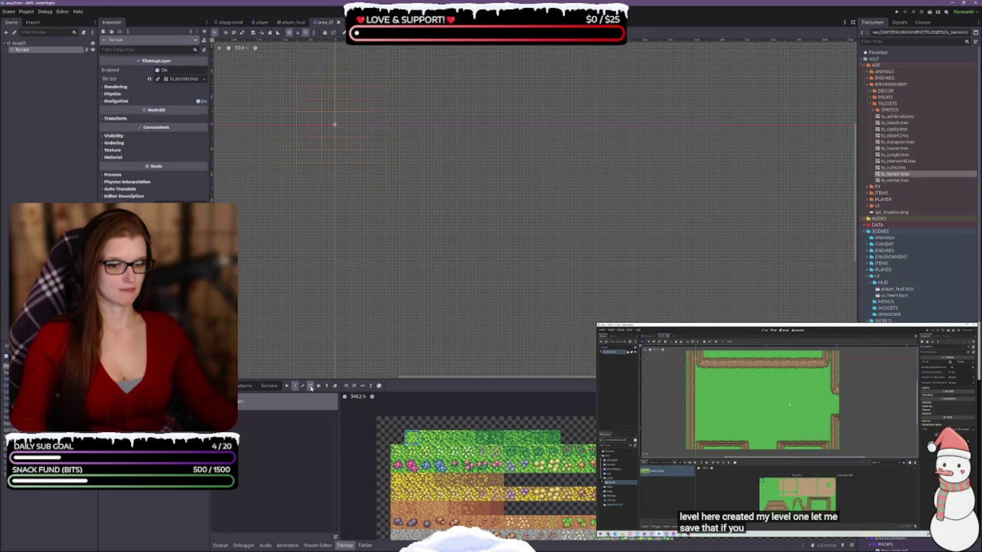
scroll(342, 134, down, 3)
scroll(613, 191, right, 2)
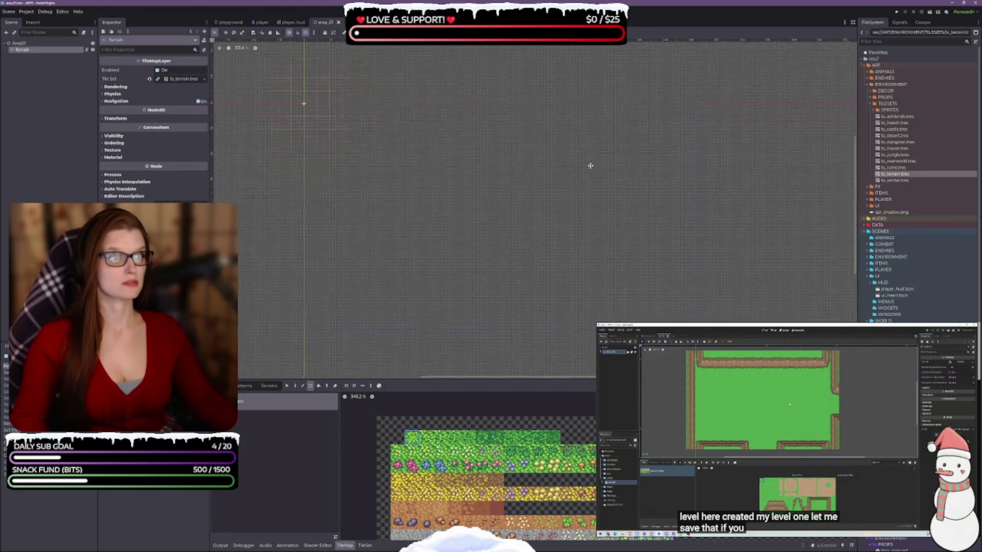
mouse_move(319, 73)
mouse_down()
mouse_move(345, 110)
mouse_move(683, 274)
mouse_move(654, 268)
mouse_move(681, 264)
mouse_move(688, 365)
mouse_move(666, 172)
mouse_move(683, 284)
mouse_move(679, 274)
mouse_move(693, 279)
mouse_move(683, 278)
mouse_move(680, 235)
mouse_move(681, 279)
mouse_up()
drag(495, 293, 512, 340)
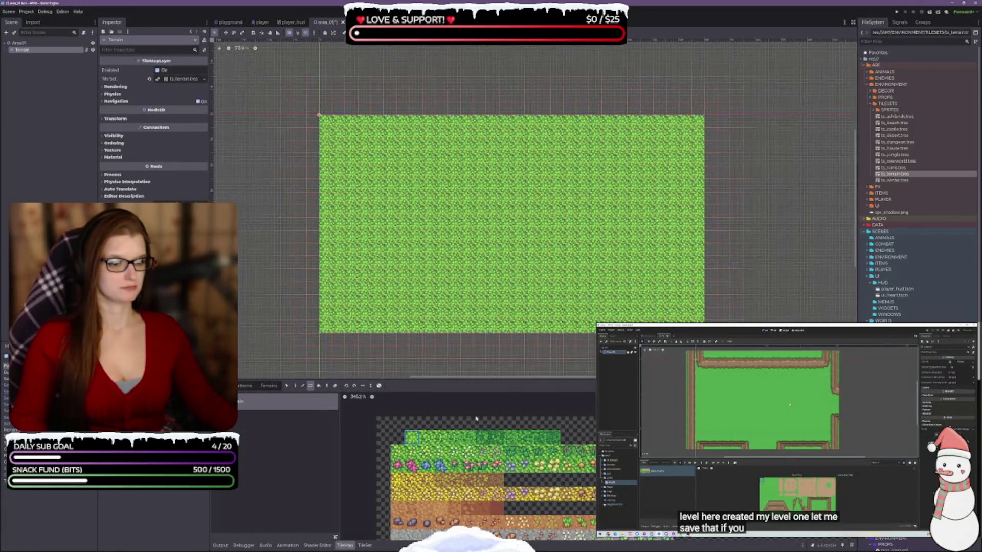
Switch to freehand painting, pick a darker grass tile, and save the scene.
key(d)
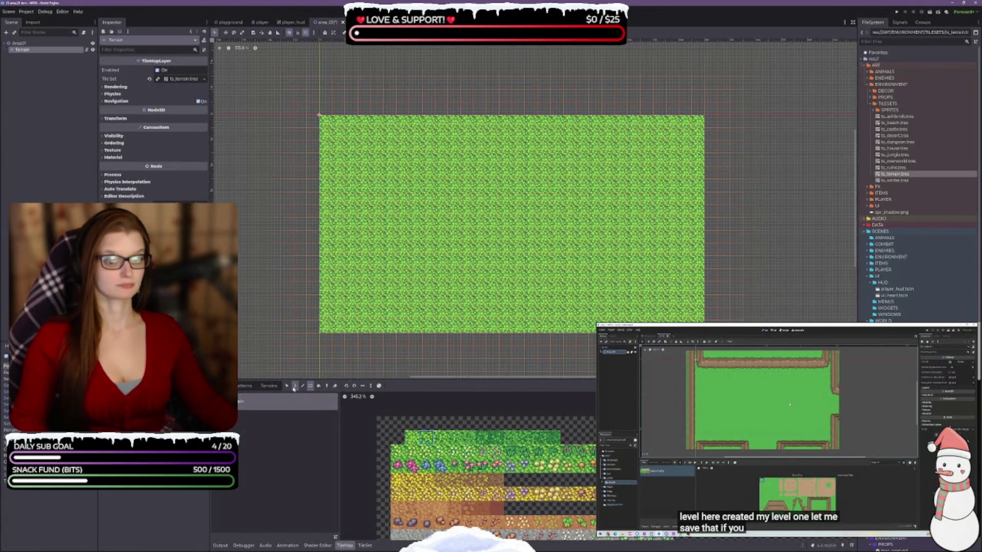
mouse_move(380, 195)
mouse_down()
mouse_move(455, 210)
mouse_move(555, 174)
mouse_move(563, 281)
mouse_move(368, 302)
mouse_move(582, 294)
mouse_move(659, 276)
mouse_move(646, 156)
mouse_move(542, 158)
mouse_up()
click(439, 437)
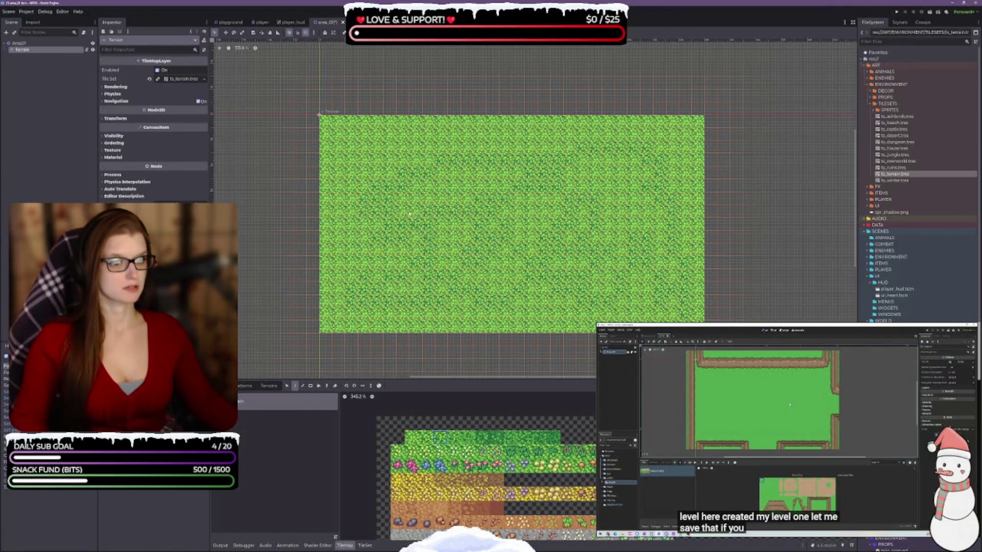
key(ctrl+s)
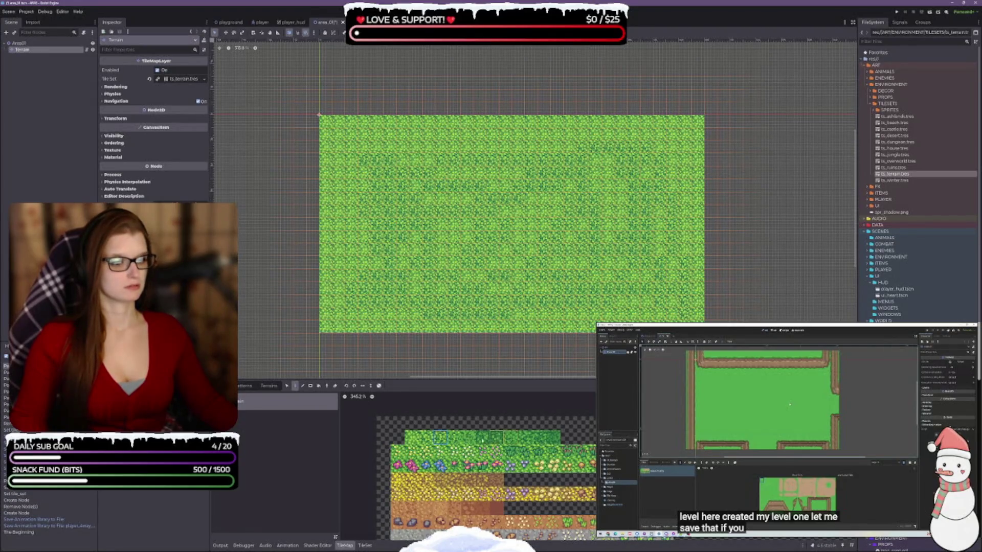
Paint scattered darker grass patches across the field, then list the path terrains.
mouse_move(437, 227)
mouse_down()
mouse_move(378, 263)
mouse_move(364, 185)
mouse_move(518, 185)
mouse_move(659, 203)
mouse_up()
scroll(478, 210, up, 3)
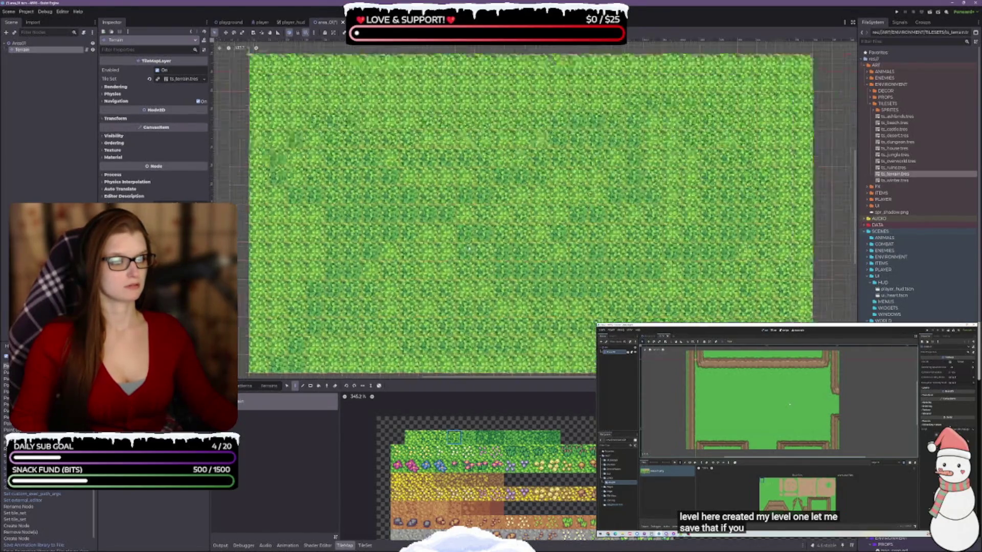
scroll(478, 210, down, 2)
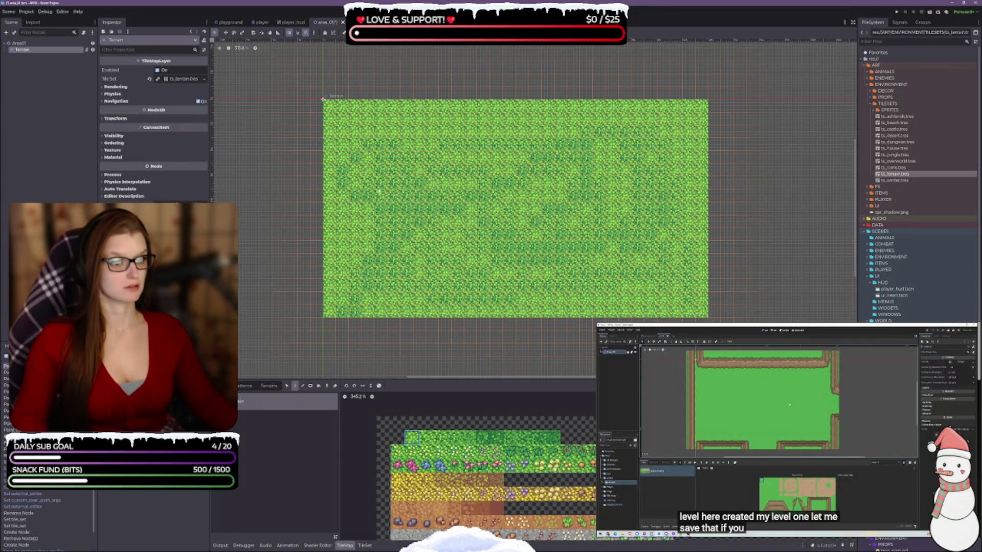
drag(418, 209, 400, 209)
drag(512, 272, 516, 276)
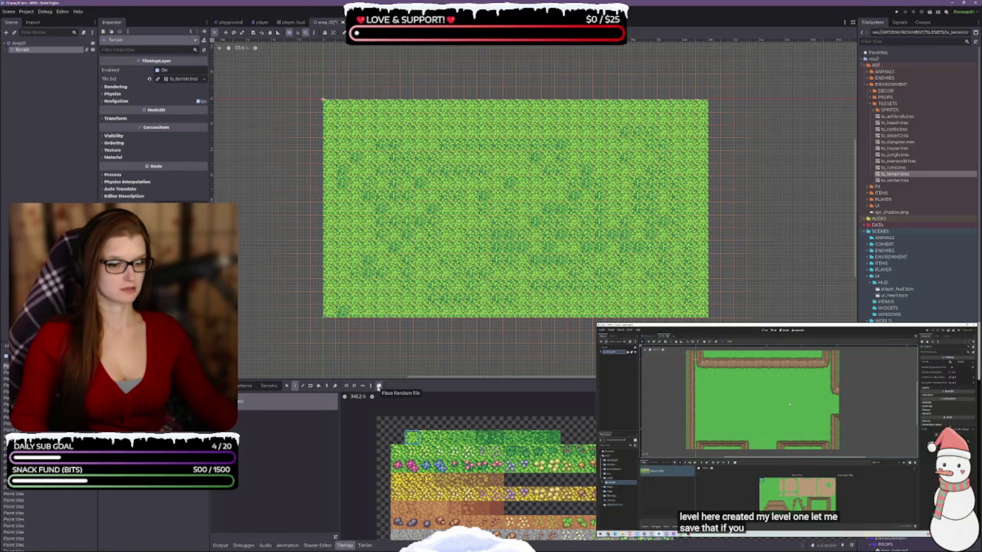
click(268, 386)
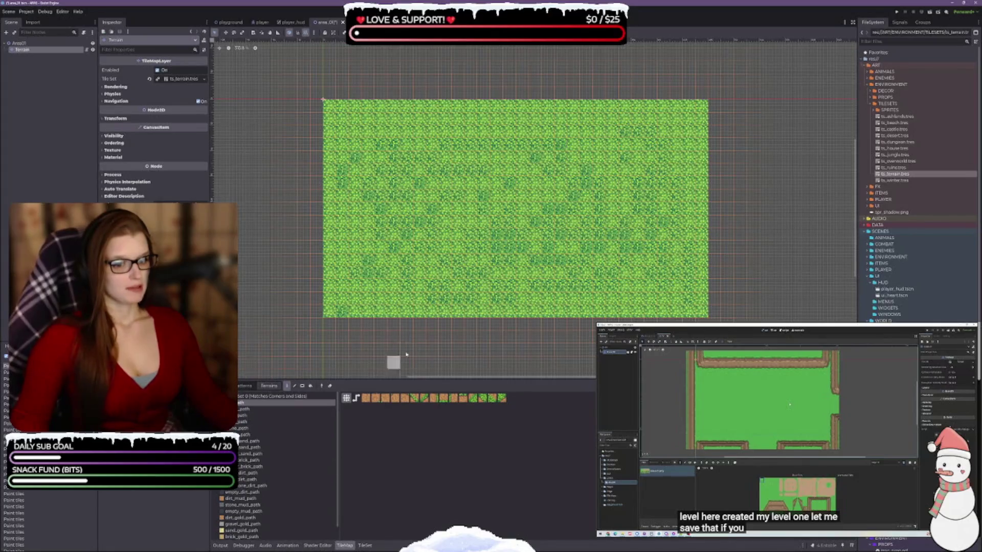
Paint a dirt path diagonally across the grass, then widen and smooth its upper-left stretch.
scroll(432, 208, up, 2)
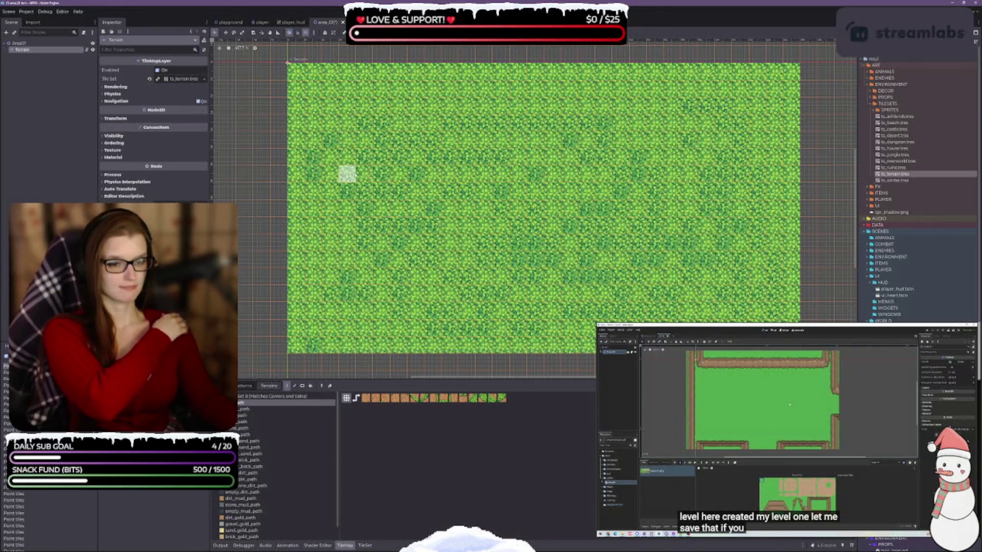
mouse_move(347, 122)
mouse_down()
mouse_move(360, 123)
mouse_move(386, 159)
mouse_move(547, 205)
mouse_move(657, 256)
mouse_move(741, 241)
mouse_move(669, 227)
mouse_move(639, 237)
mouse_move(519, 177)
mouse_move(458, 174)
mouse_move(389, 151)
mouse_move(358, 107)
mouse_move(397, 163)
mouse_move(358, 123)
mouse_up()
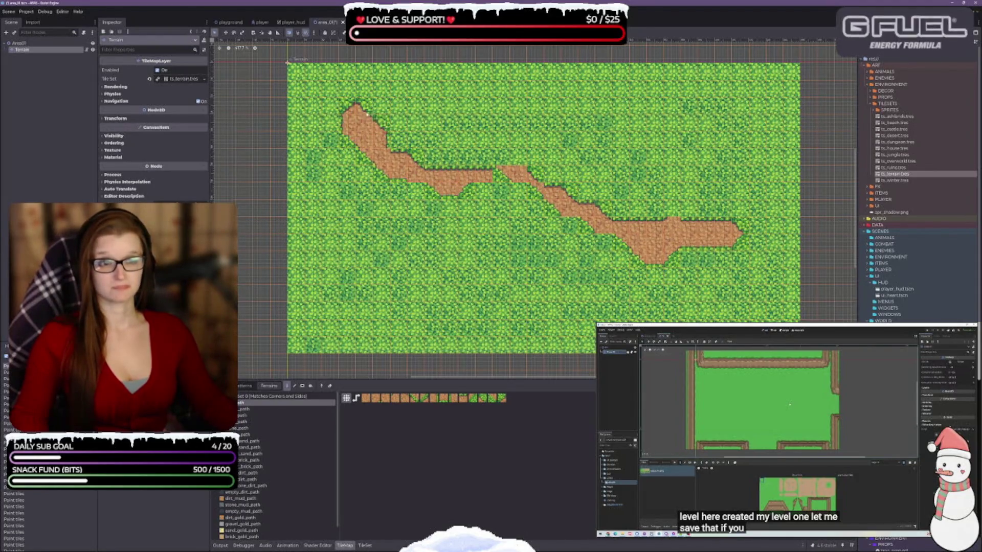
mouse_move(400, 160)
mouse_down()
mouse_move(380, 154)
mouse_move(421, 188)
mouse_move(511, 163)
mouse_move(465, 171)
mouse_move(481, 162)
mouse_move(467, 167)
mouse_move(478, 179)
mouse_move(552, 192)
mouse_move(540, 167)
mouse_move(534, 189)
mouse_move(544, 207)
mouse_move(613, 236)
mouse_move(679, 219)
mouse_move(701, 164)
mouse_move(728, 146)
mouse_move(703, 151)
mouse_move(674, 187)
mouse_move(673, 206)
mouse_move(685, 170)
mouse_move(710, 153)
mouse_move(671, 170)
mouse_move(706, 143)
mouse_up()
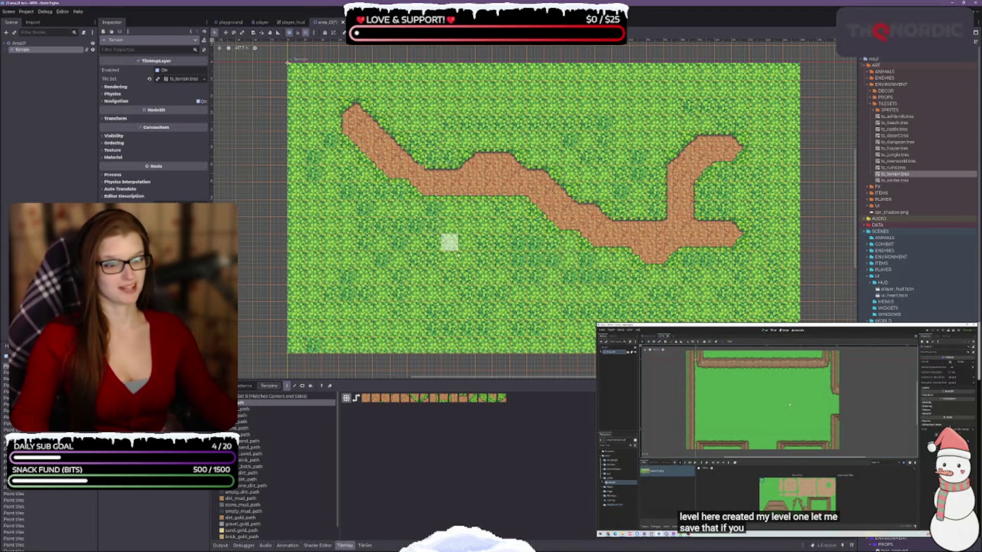
scroll(511, 266, up, 2)
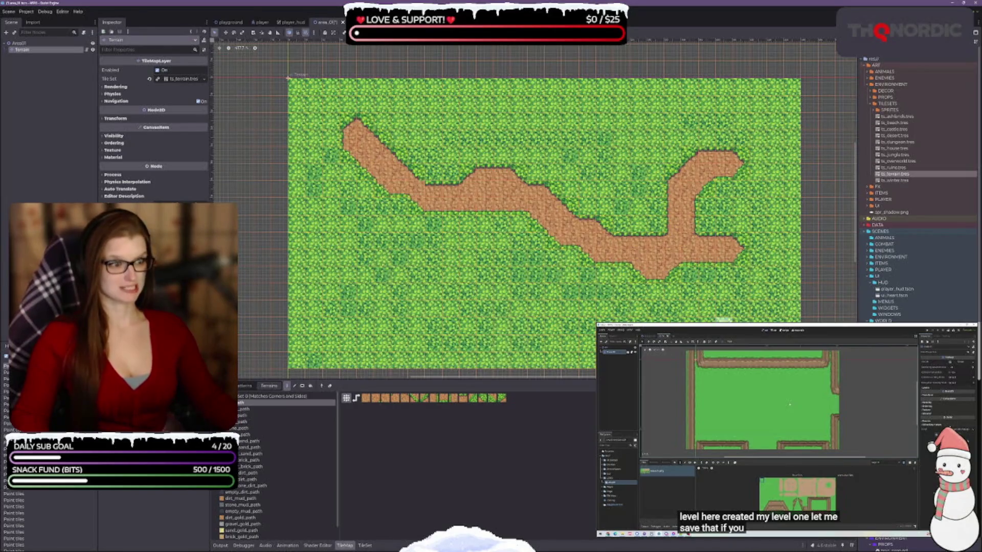